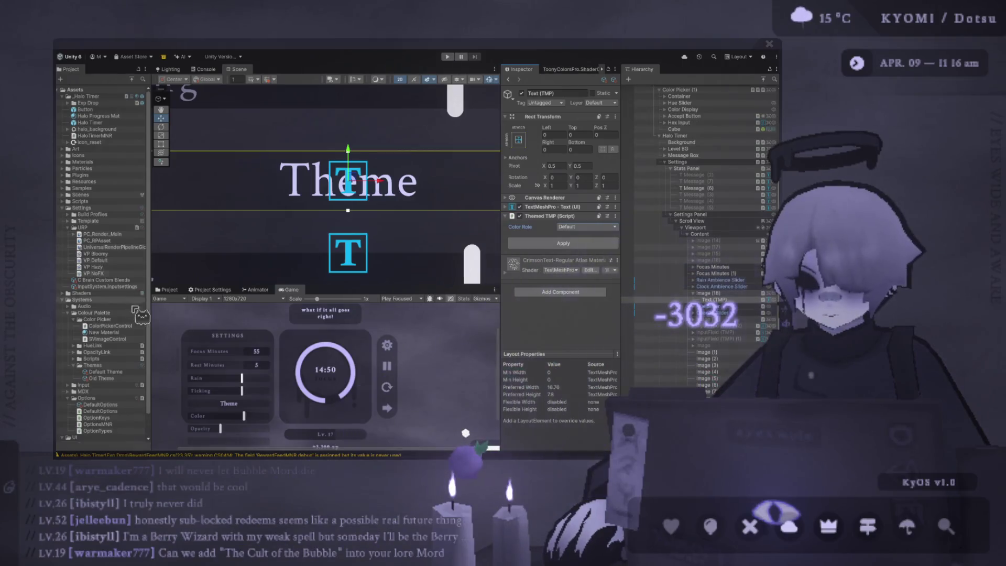
# Set the Default Theme's default colour to bright green and apply the theme
pyautogui.scroll(-2, 116, 360)
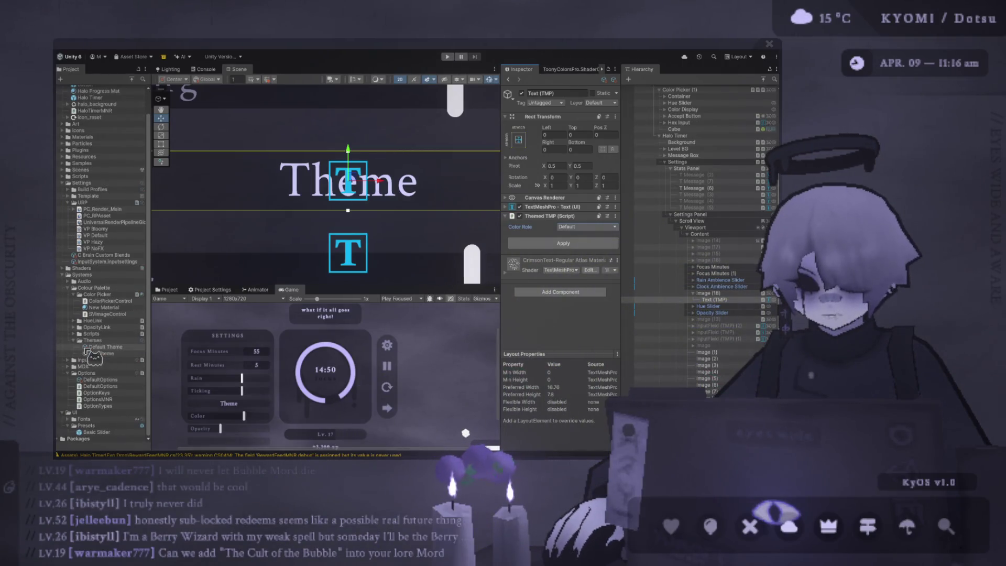
pyautogui.click(104, 347)
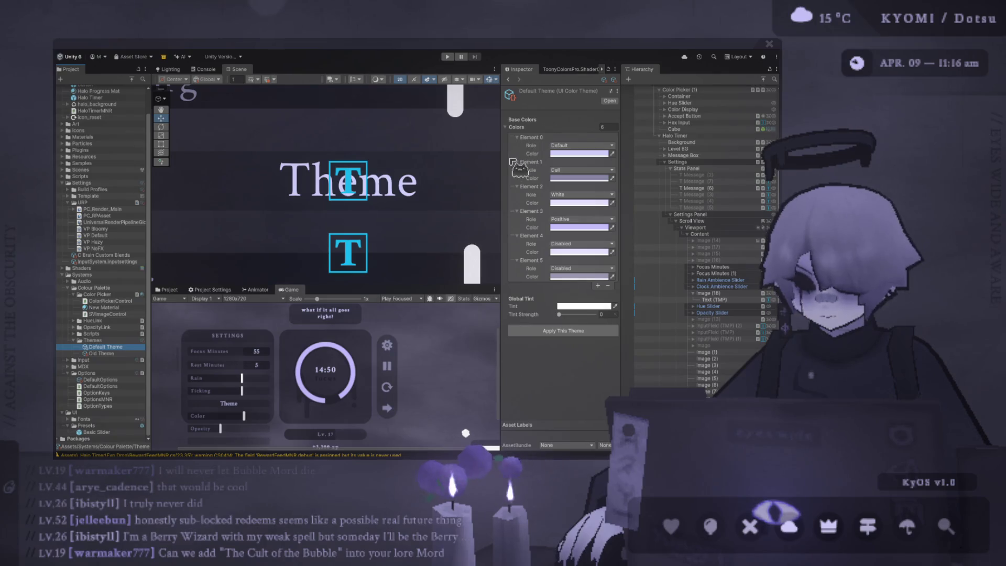
pyautogui.moveTo(500, 157); pyautogui.dragTo(475, 157)
pyautogui.click(612, 153)
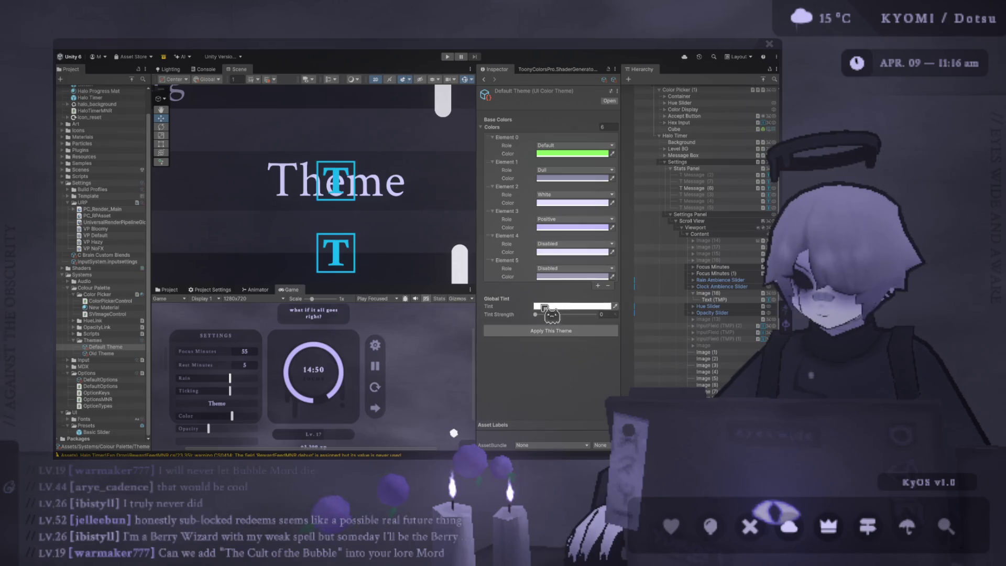
pyautogui.click(507, 261)
pyautogui.click(537, 316)
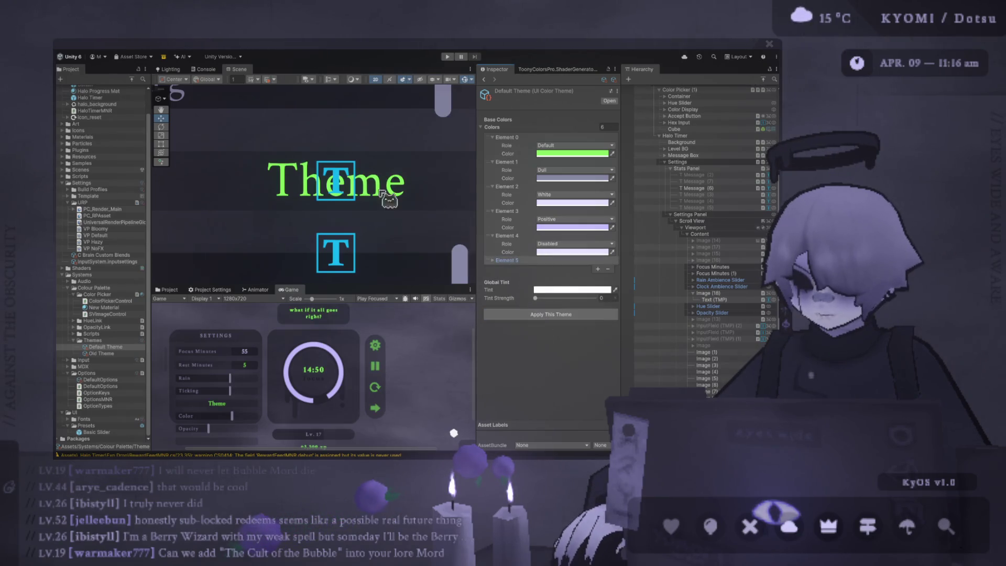
# Pan the scene to the settings panel and reapply the theme with its lavender colours
pyautogui.scroll(-5, 359, 214)
pyautogui.moveTo(297, 214); pyautogui.dragTo(286, 222)
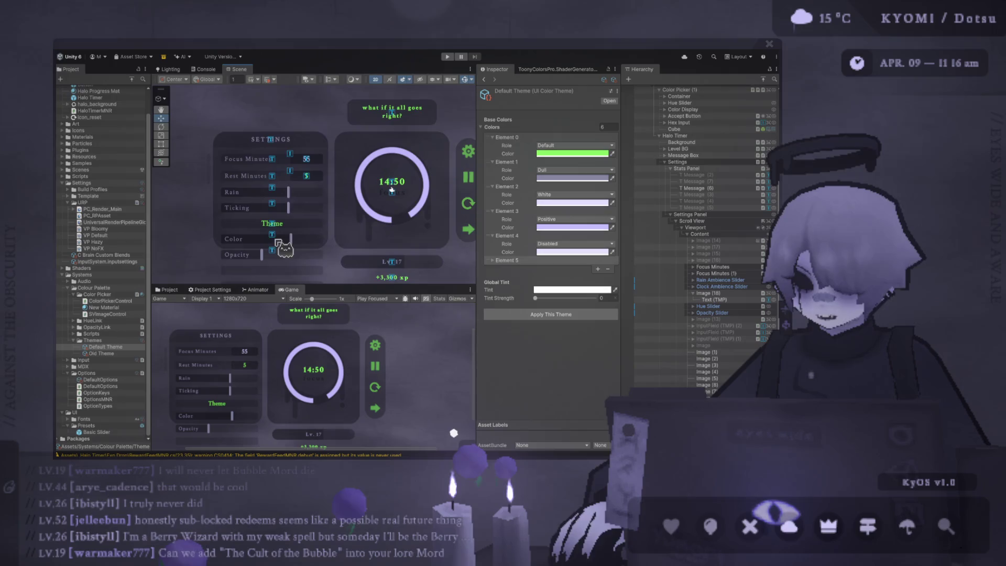
pyautogui.scroll(-1, 286, 223)
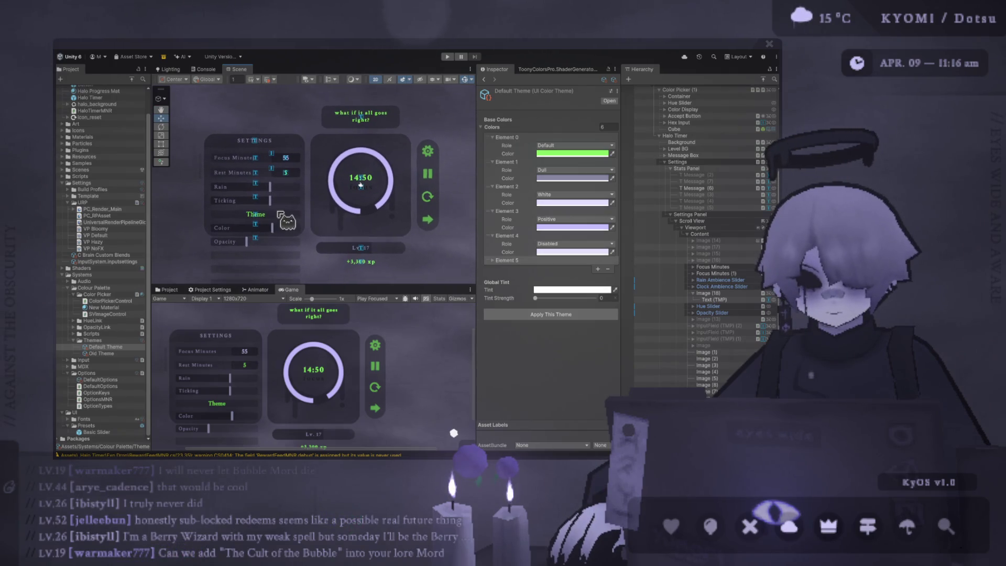
pyautogui.scroll(1, 281, 219)
pyautogui.scroll(-2, 322, 214)
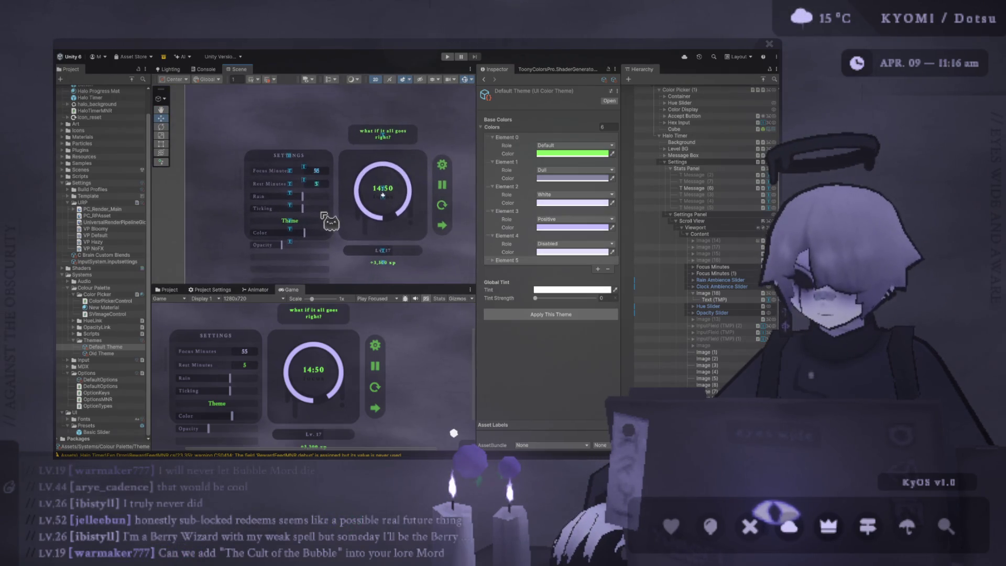
pyautogui.moveTo(321, 214); pyautogui.dragTo(288, 212)
pyautogui.click(551, 315)
# Select the Theme row and its label text in the settings panel and inspect its components
pyautogui.scroll(1, 259, 229)
pyautogui.scroll(5, 261, 231)
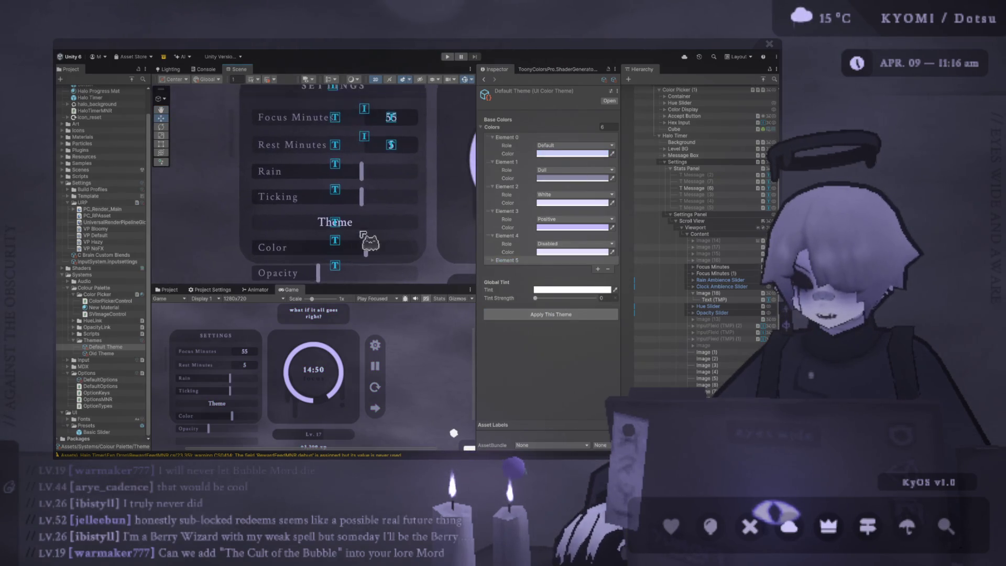
pyautogui.click(314, 224)
pyautogui.click(296, 225)
pyautogui.scroll(1, 294, 228)
pyautogui.scroll(2, 285, 220)
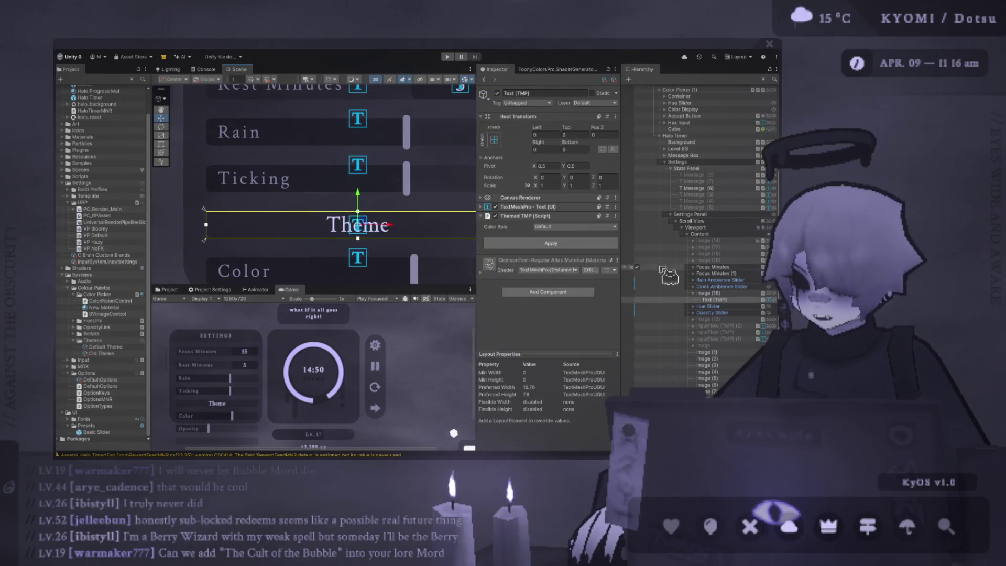
pyautogui.click(576, 209)
pyautogui.click(705, 293)
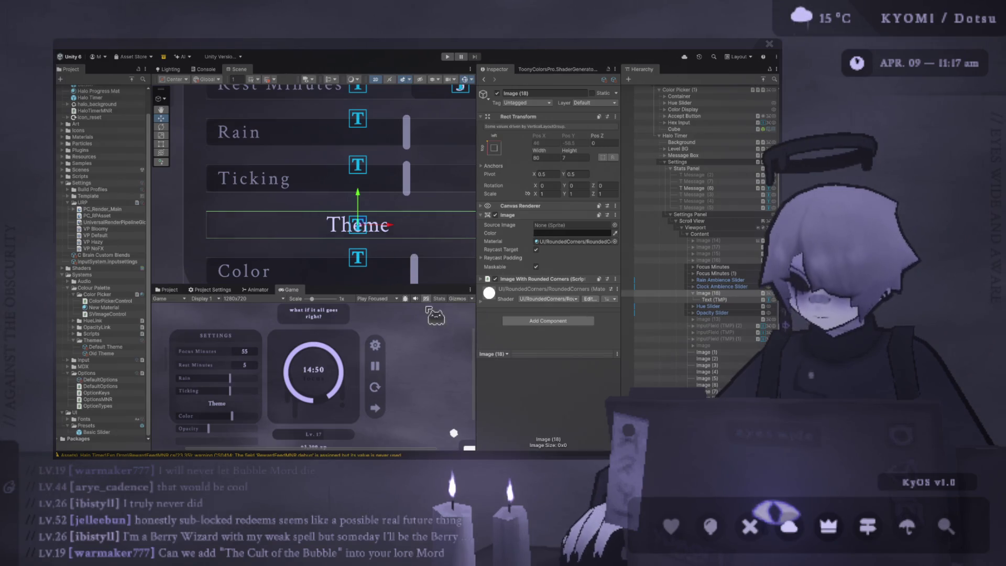
# Give the Theme label's Themed TMP Color Role the Dull value and apply it
pyautogui.click(410, 235)
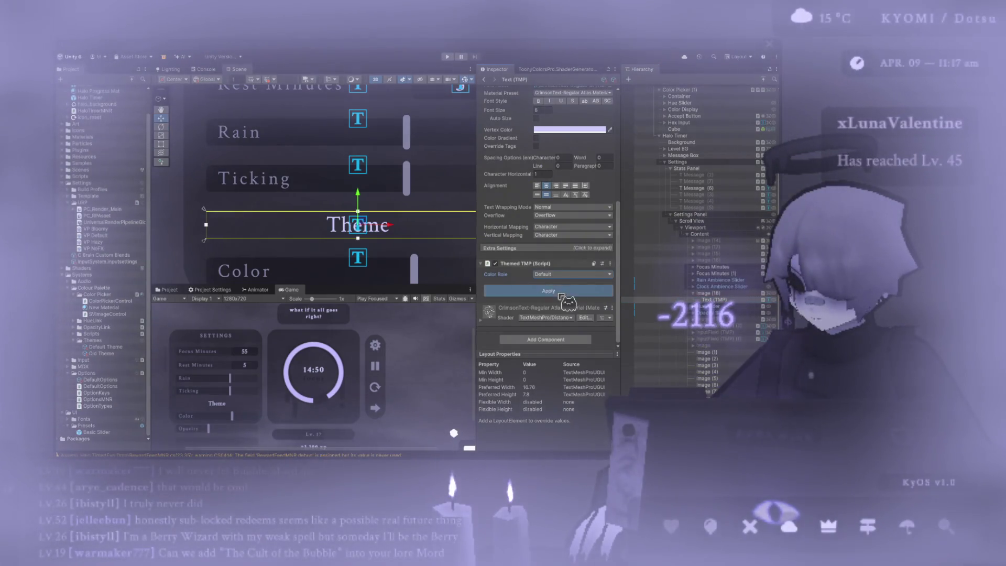
pyautogui.click(562, 275)
pyautogui.click(554, 283)
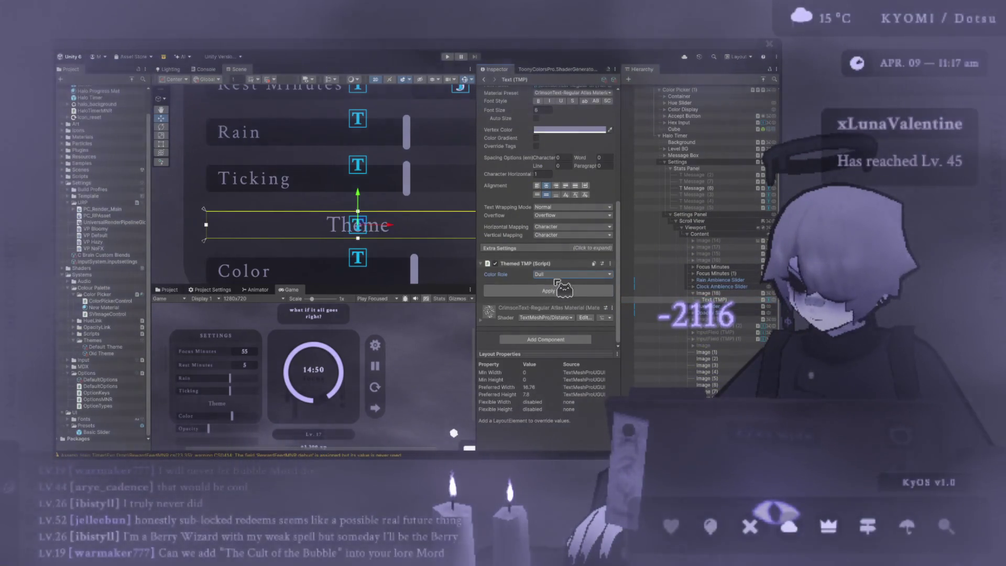
pyautogui.click(548, 290)
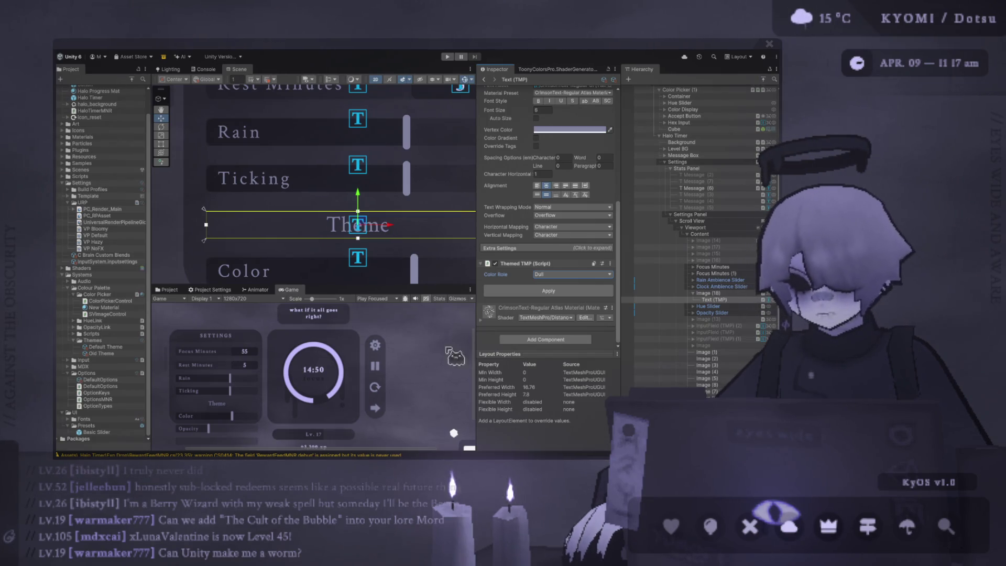
# Resize the Scene/Game split to check the dimmed label in the game preview
pyautogui.moveTo(392, 287)
pyautogui.mouseDown()
pyautogui.moveTo(368, 125)
pyautogui.moveTo(339, 195)
pyautogui.mouseUp()
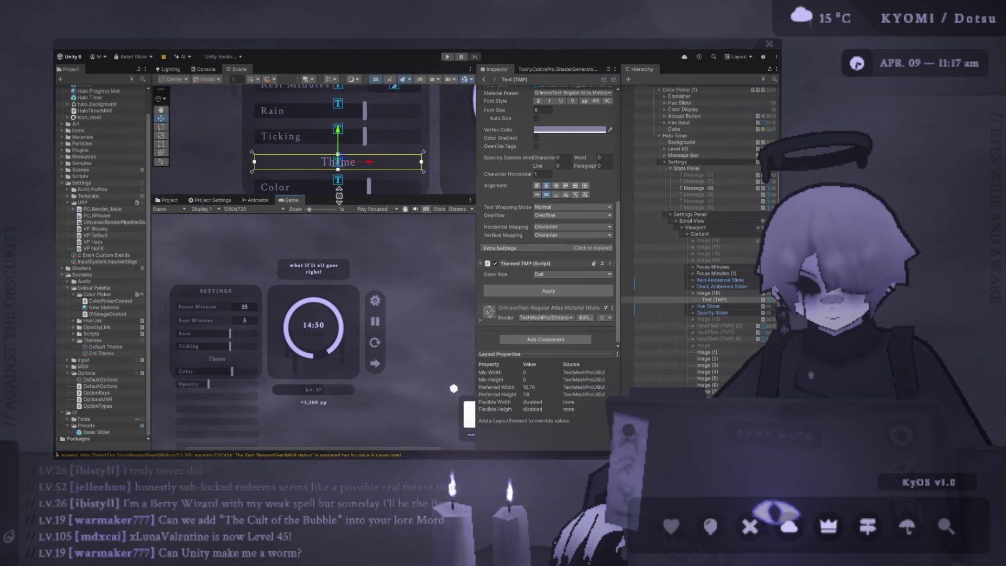
pyautogui.moveTo(339, 195); pyautogui.dragTo(340, 197)
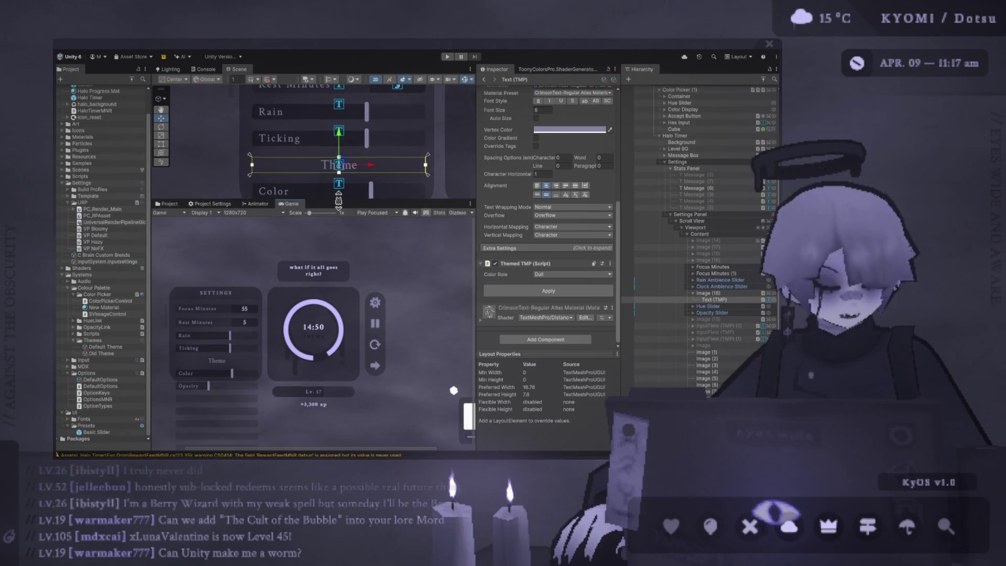
pyautogui.moveTo(339, 197); pyautogui.dragTo(346, 261)
pyautogui.scroll(-5, 346, 261)
pyautogui.scroll(5, 340, 220)
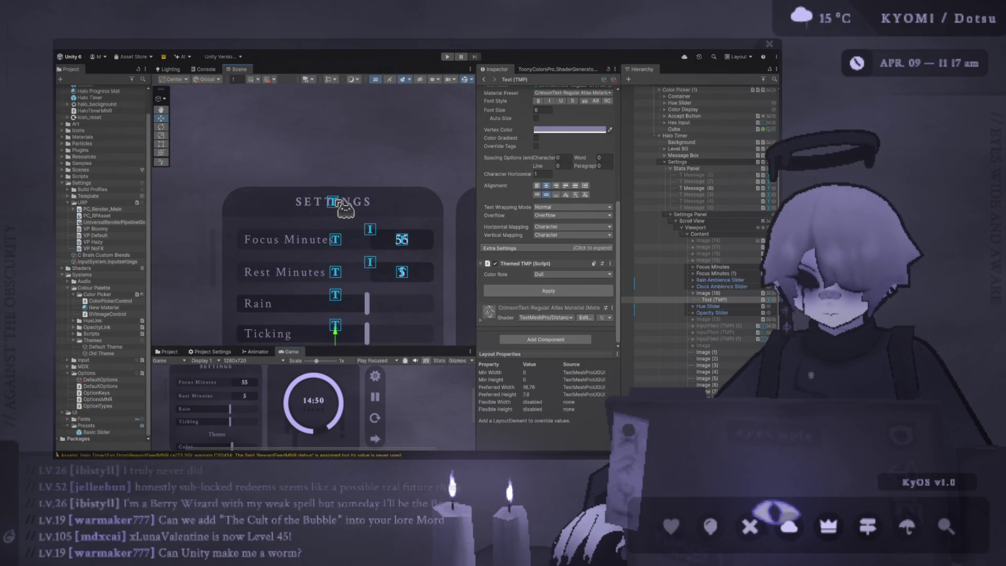
# Replace the SETTINGS header text with 'Halo Timer v1.0' and check it in the Game view
pyautogui.click(339, 204)
pyautogui.scroll(8, 516, 280)
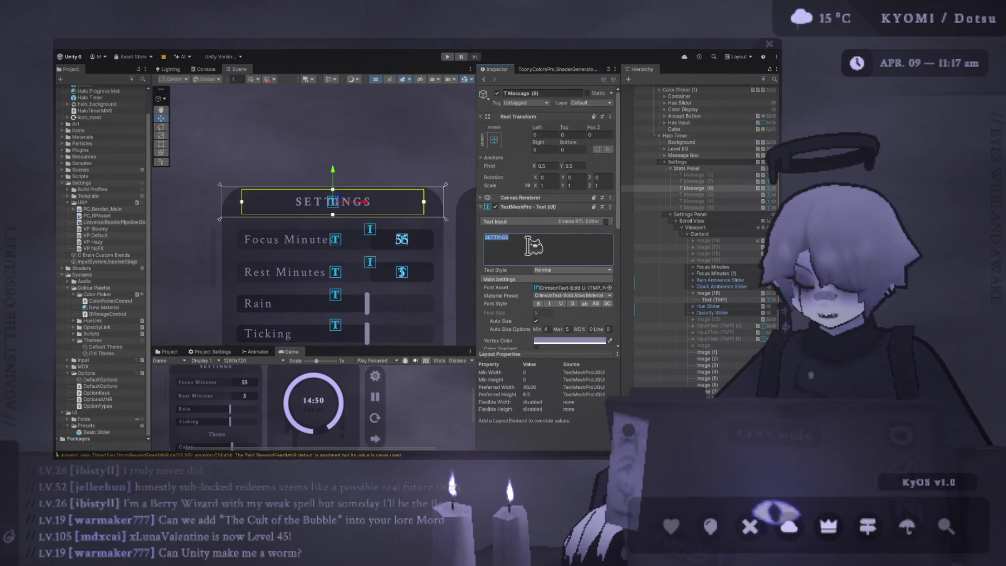
pyautogui.write('Halo Timer v')
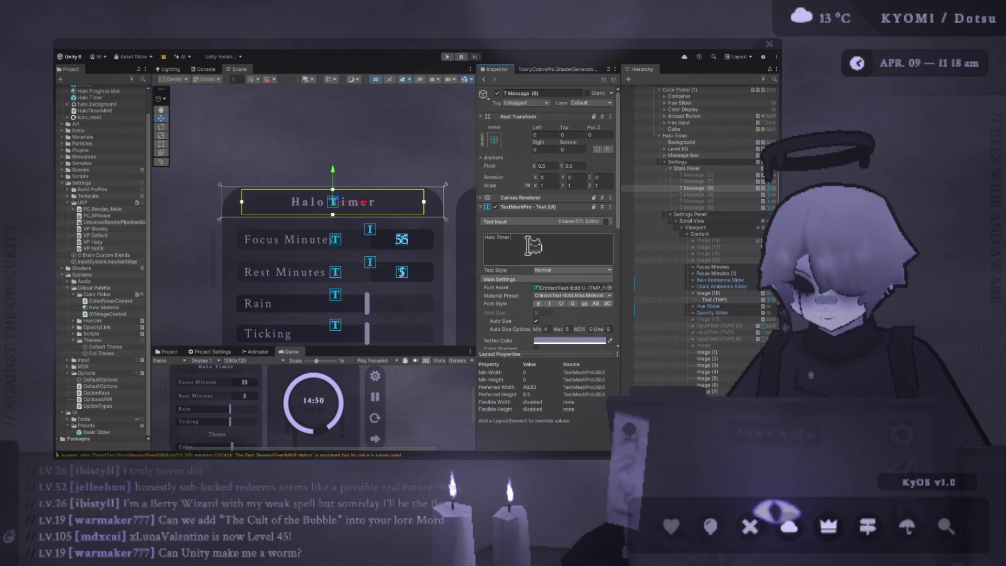
pyautogui.write('1.0')
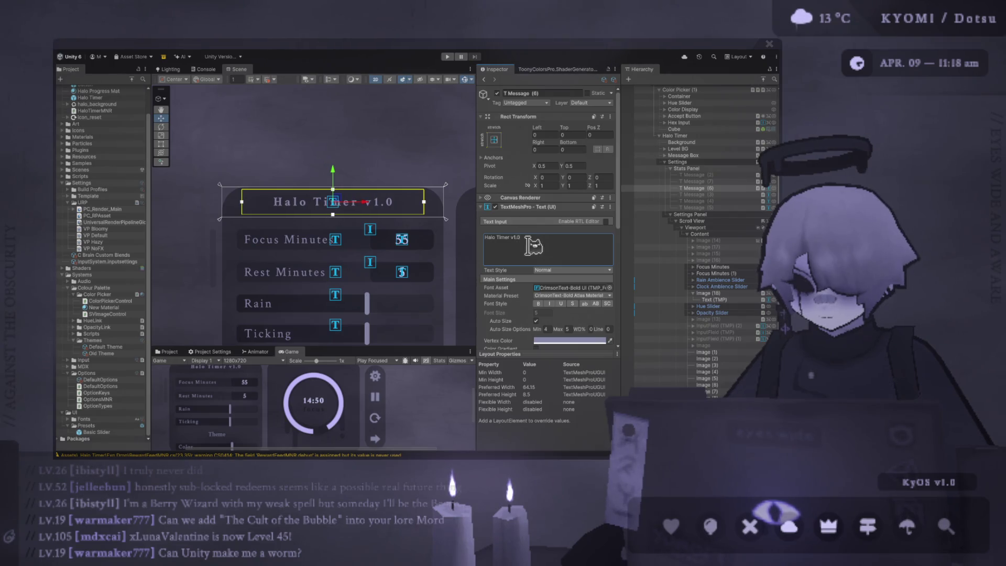
pyautogui.moveTo(422, 347)
pyautogui.mouseDown()
pyautogui.moveTo(431, 223)
pyautogui.moveTo(431, 307)
pyautogui.mouseUp()
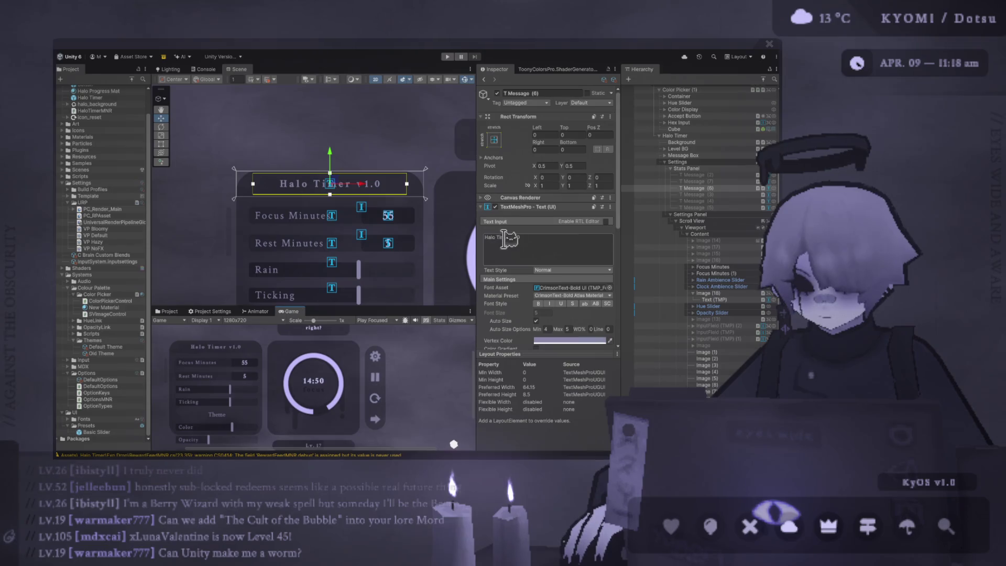
pyautogui.click(532, 240)
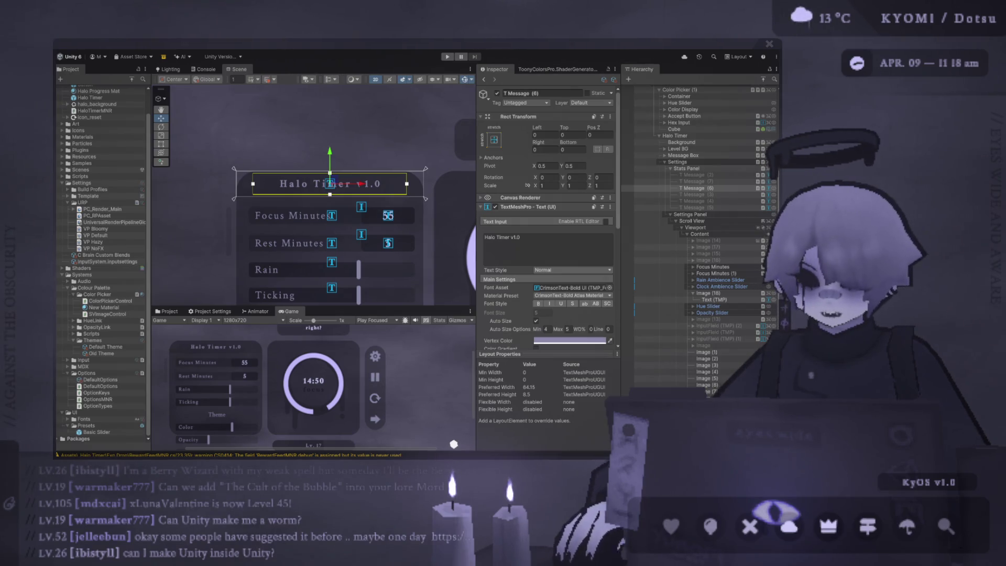
pyautogui.scroll(3, 342, 192)
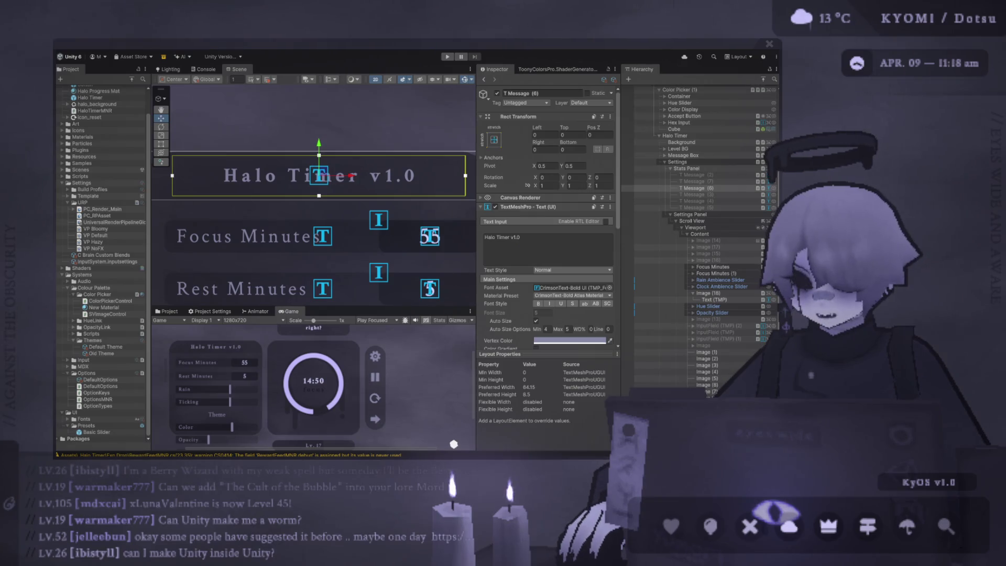
# Add the ©mdxcai credit to the title and remove the version number
pyautogui.moveTo(332, 311); pyautogui.dragTo(332, 231)
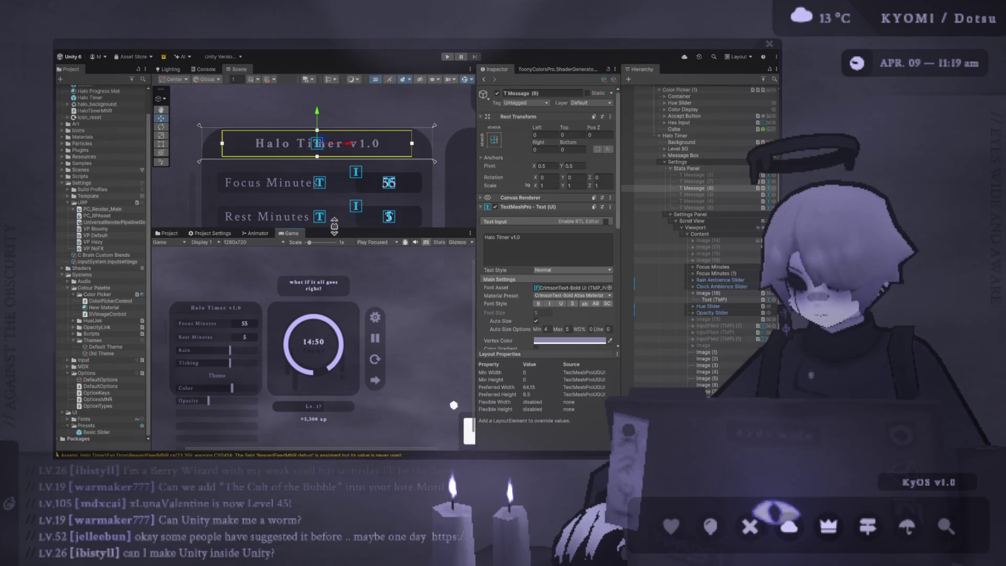
pyautogui.click(524, 244)
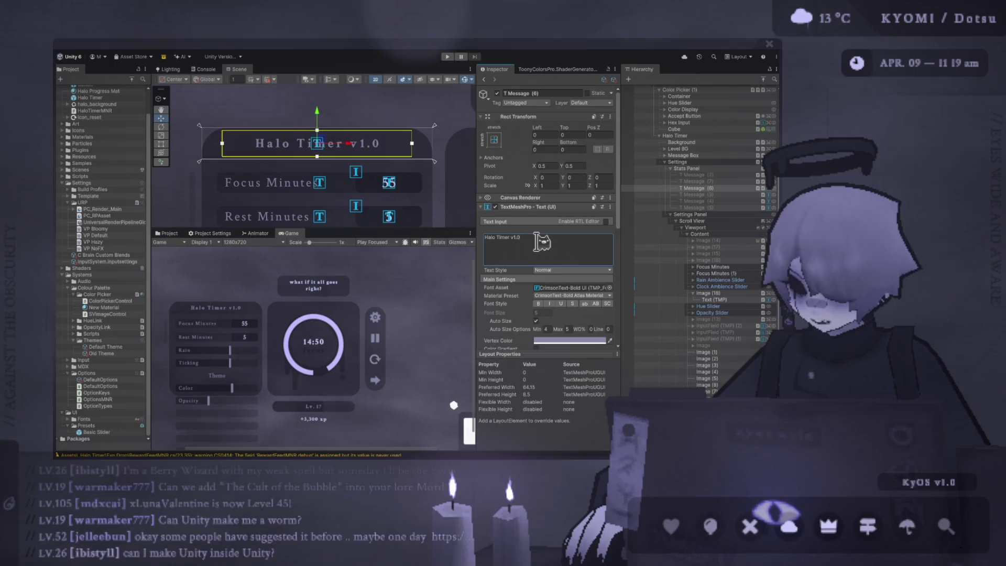
pyautogui.write(' ©')
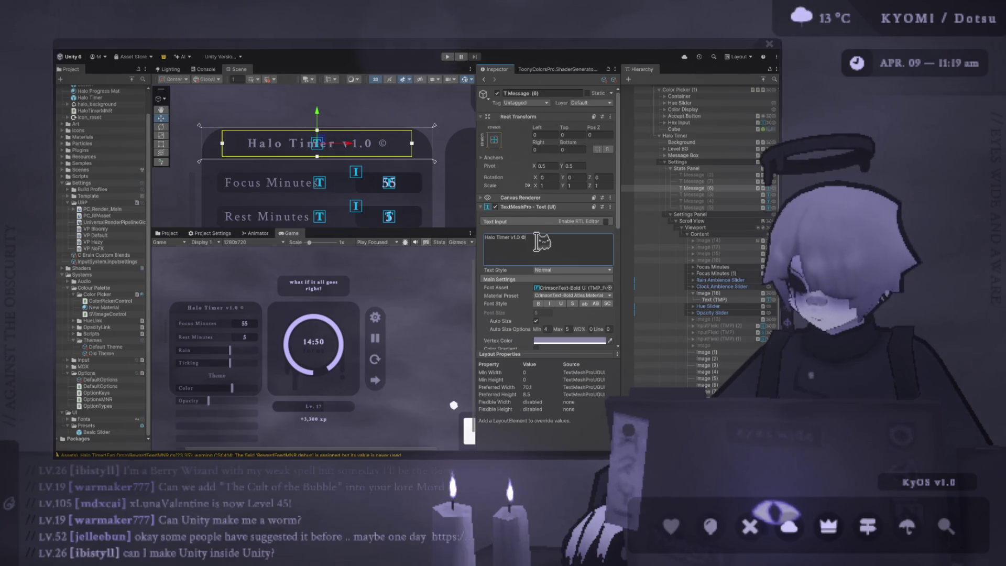
pyautogui.write('mdxcai')
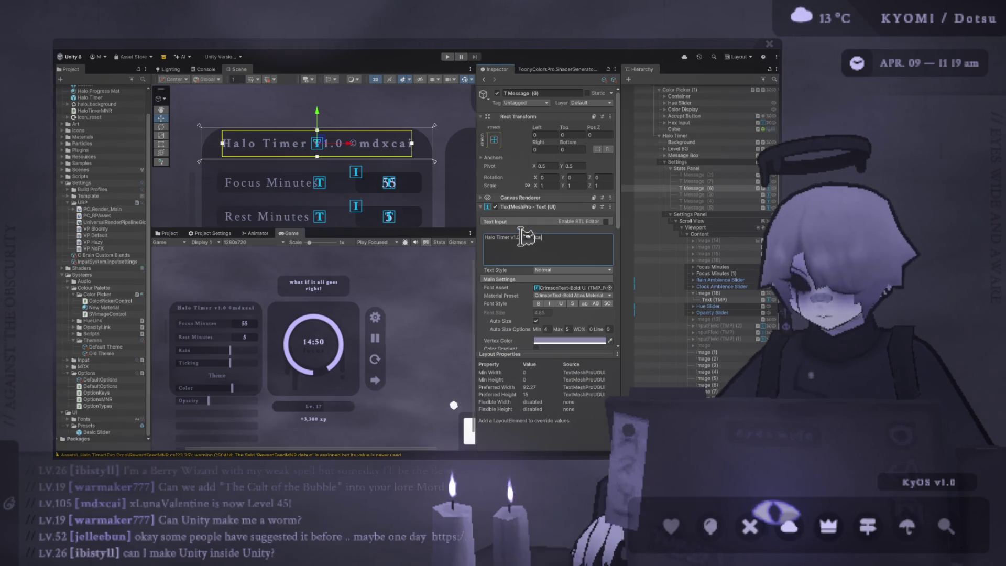
pyautogui.doubleClick(525, 239)
pyautogui.press('BackSpace')
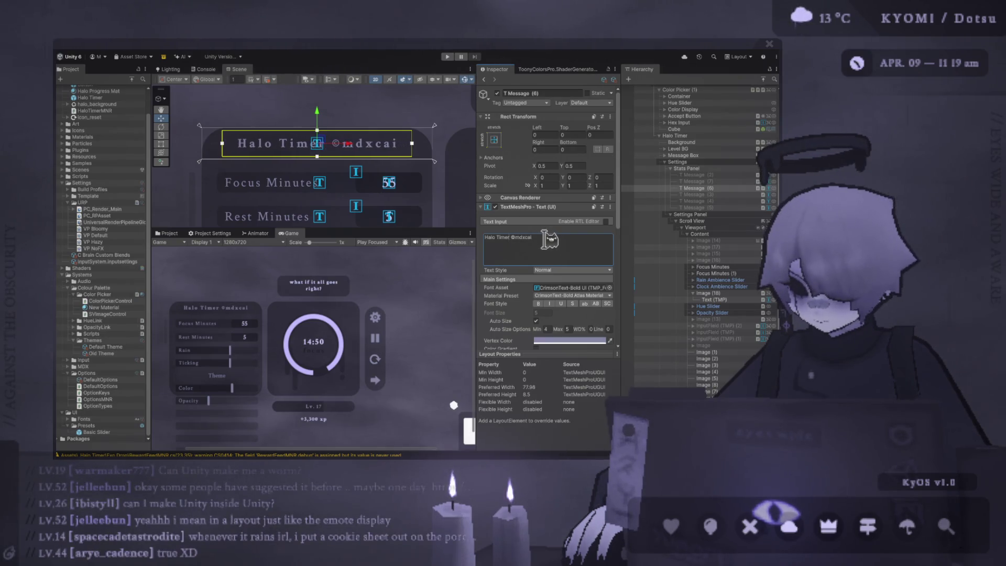
# Turn off Auto Size for the title and set its font size to 124
pyautogui.scroll(-2, 553, 310)
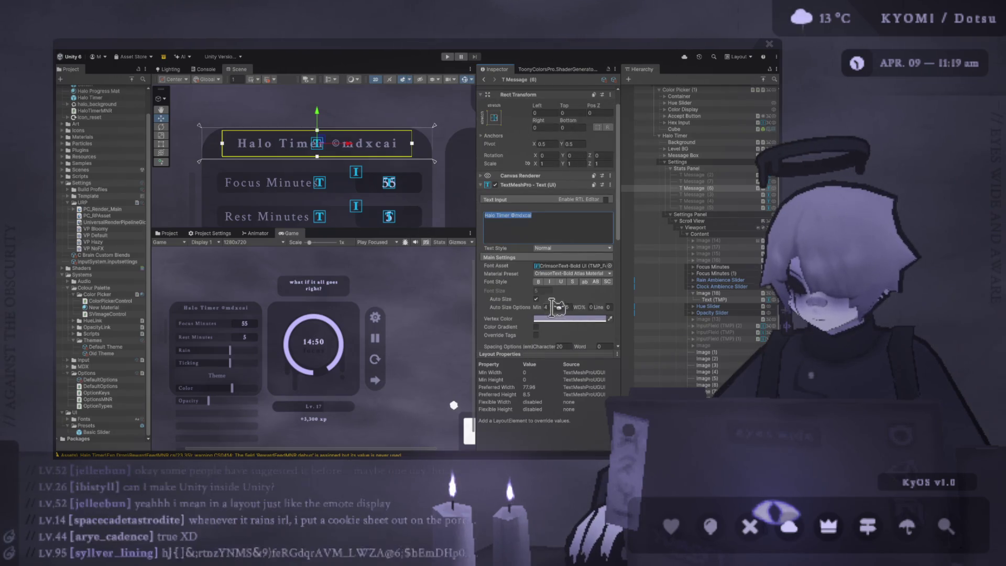
pyautogui.click(536, 298)
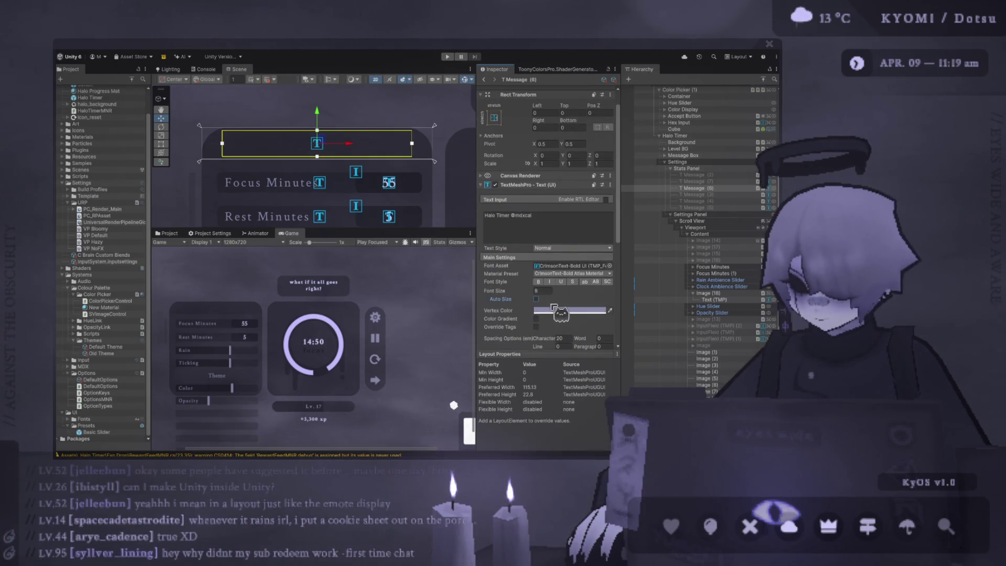
pyautogui.click(545, 291)
pyautogui.write('12')
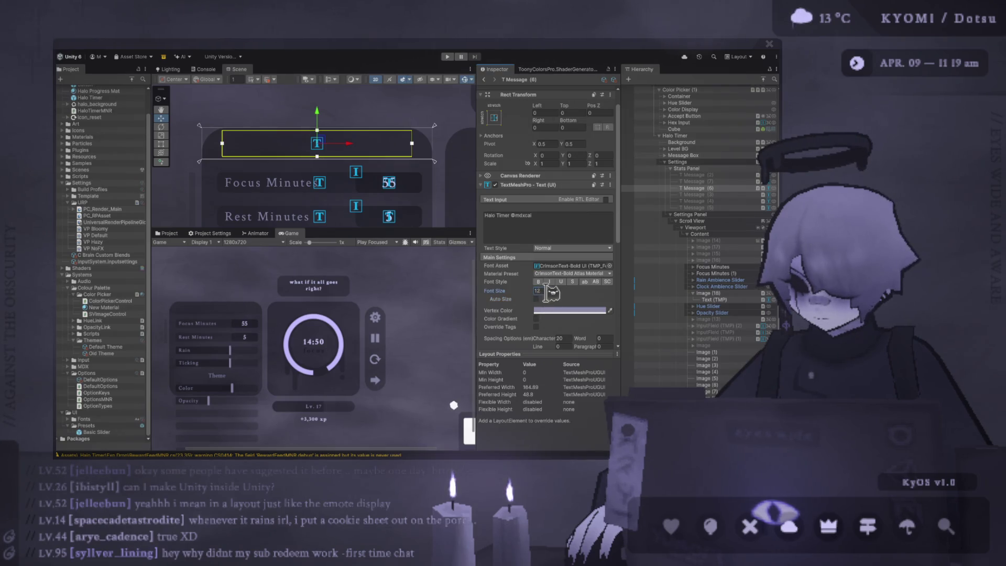
pyautogui.write('4')
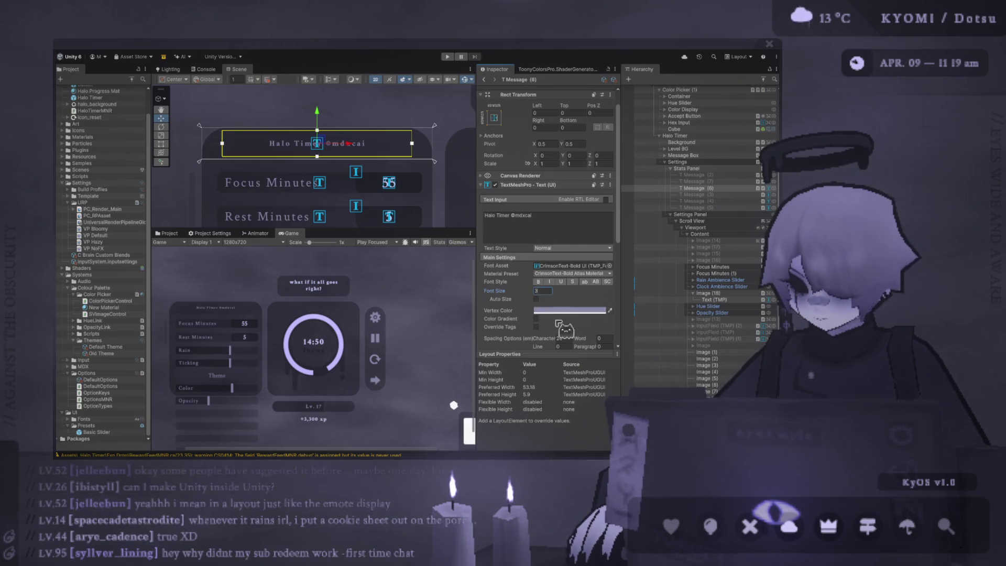
# Insert '//' into the title, paste the © version over it, and add '& teral'
pyautogui.click(516, 218)
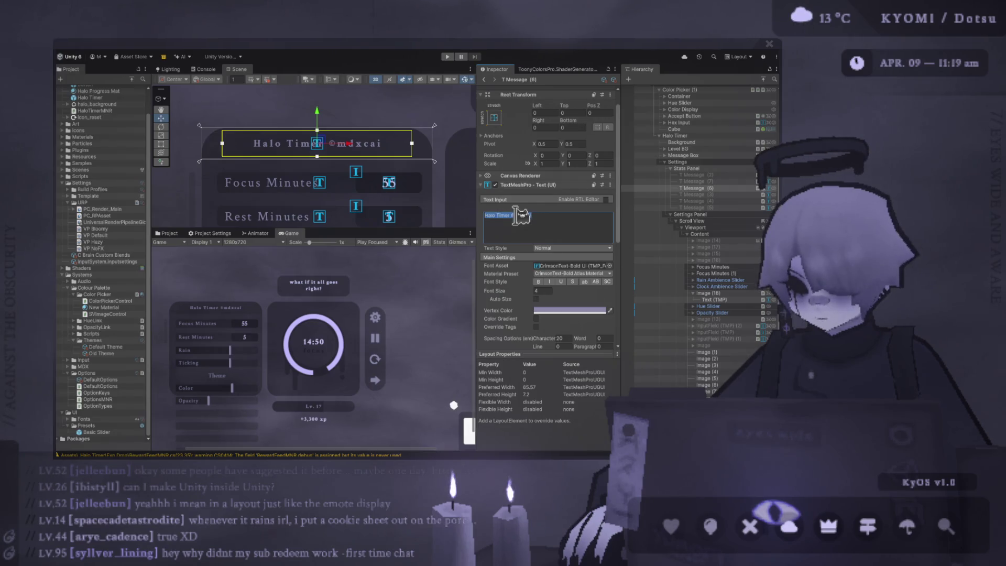
pyautogui.write('//')
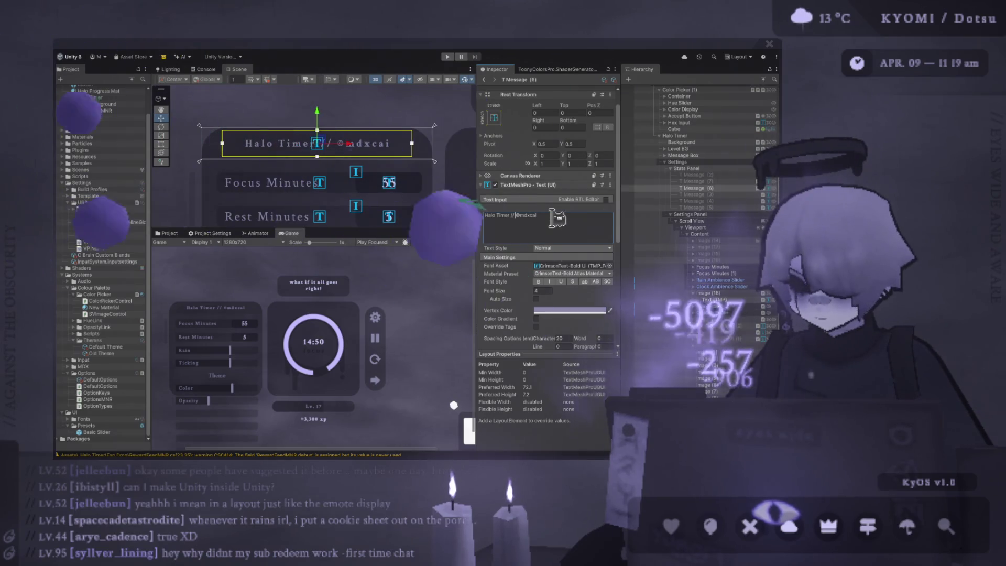
pyautogui.tripleClick(526, 216)
pyautogui.hotkey('ctrl', 'v')
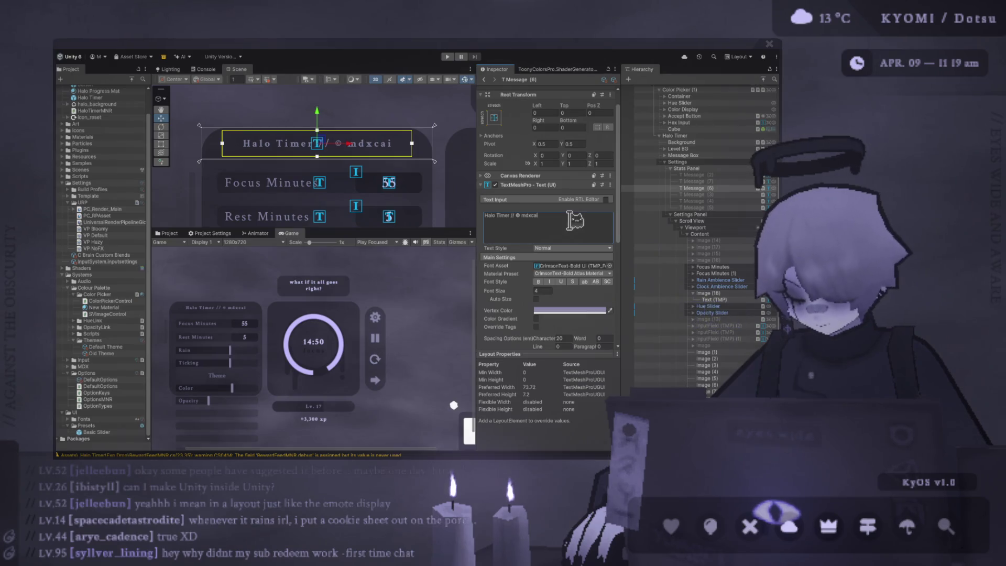
pyautogui.write('& teral')
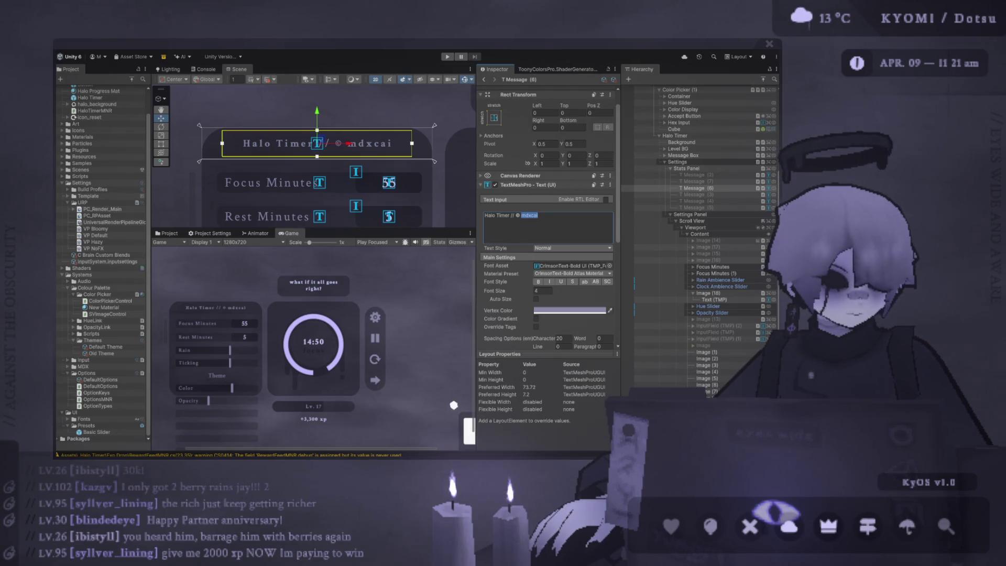
pyautogui.press('Escape')
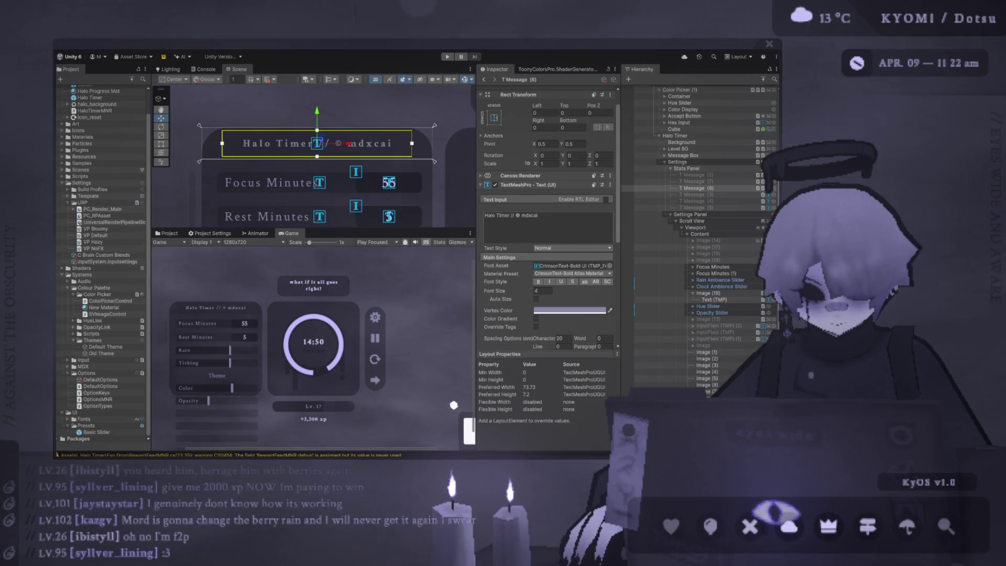
pyautogui.click(517, 215)
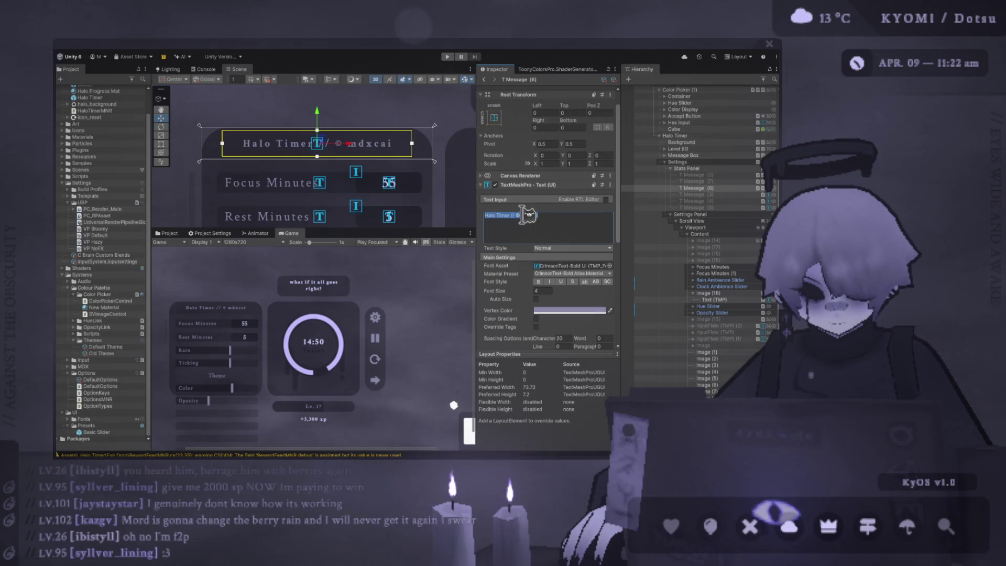
pyautogui.hotkey('shift', 'End')
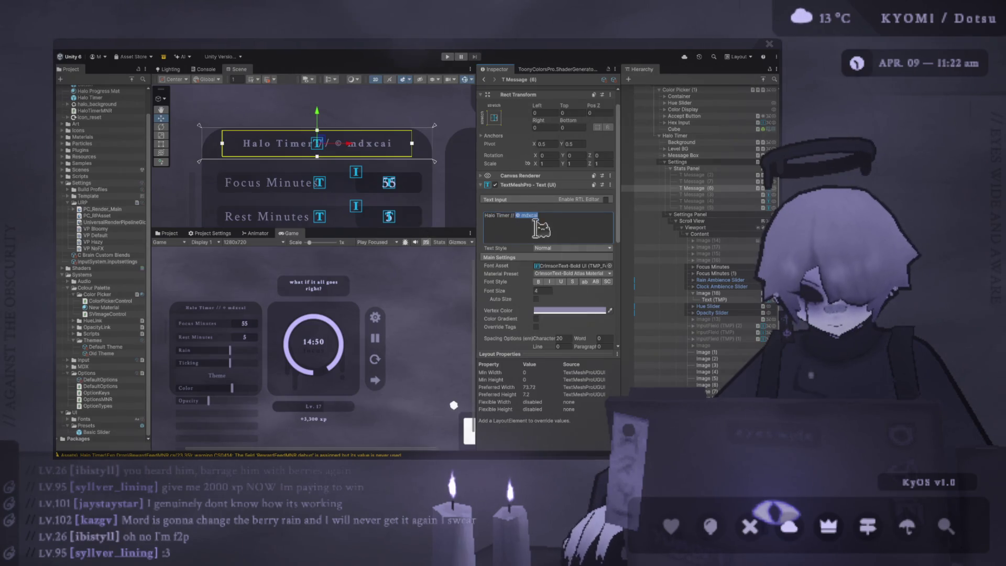
# Delete 'Halo Timer //' from the title and append '&& TERA14'
pyautogui.moveTo(514, 215); pyautogui.dragTo(478, 219)
pyautogui.press('BackSpace')
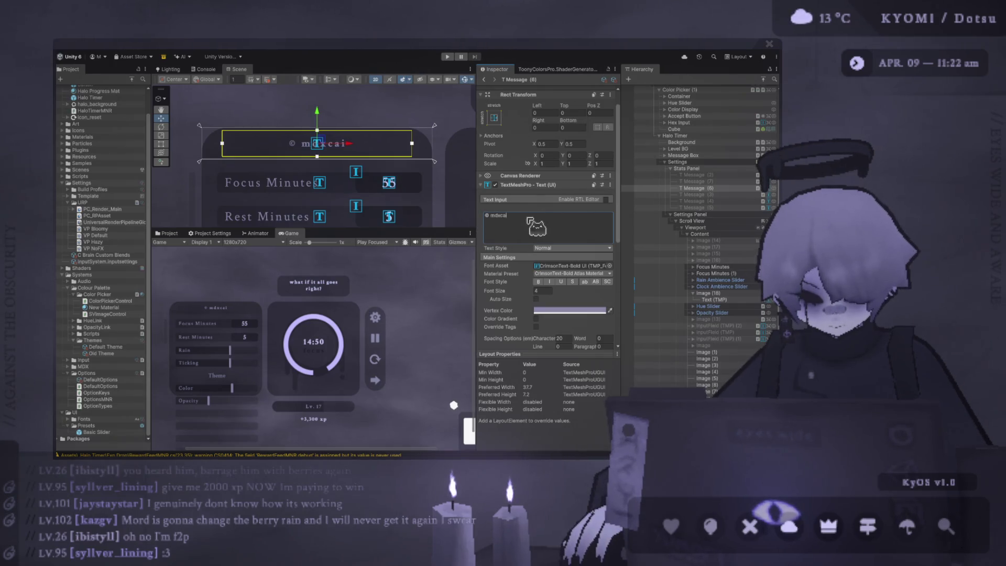
pyautogui.write(' && TERA14')
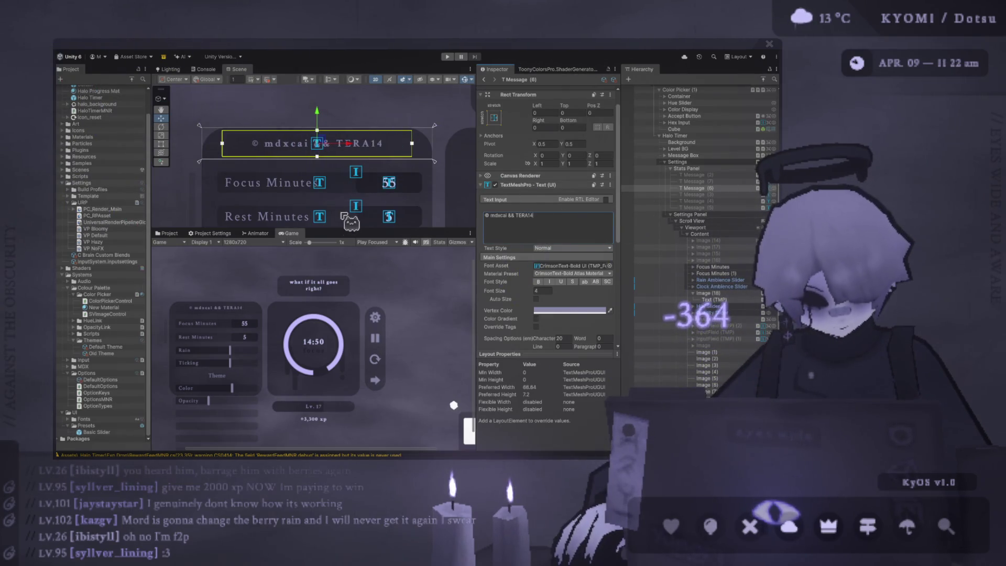
pyautogui.moveTo(335, 229)
pyautogui.mouseDown()
pyautogui.moveTo(333, 76)
pyautogui.moveTo(334, 194)
pyautogui.mouseUp()
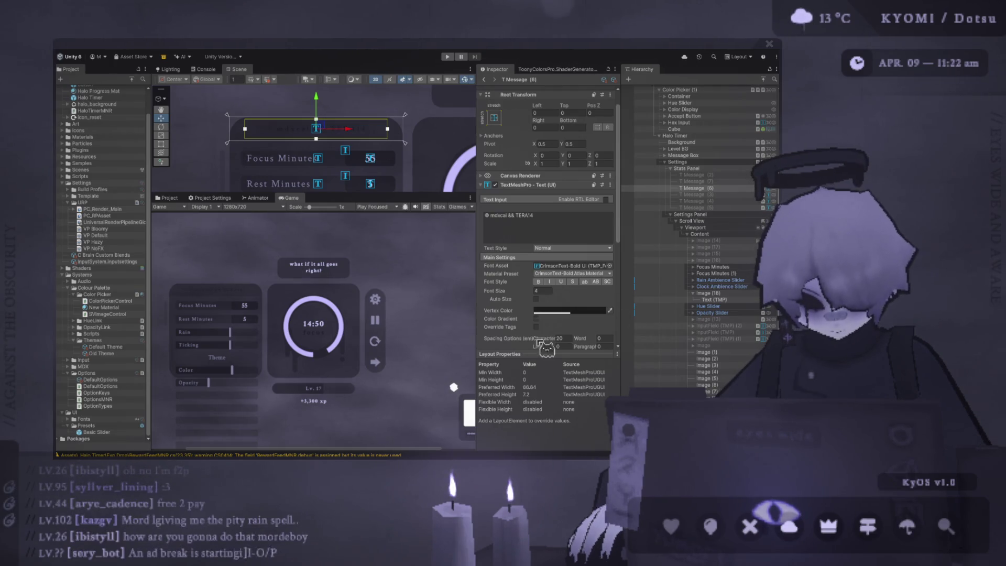
# Make the title text Bold, enlarge the Game view, and select the whole title
pyautogui.click(539, 282)
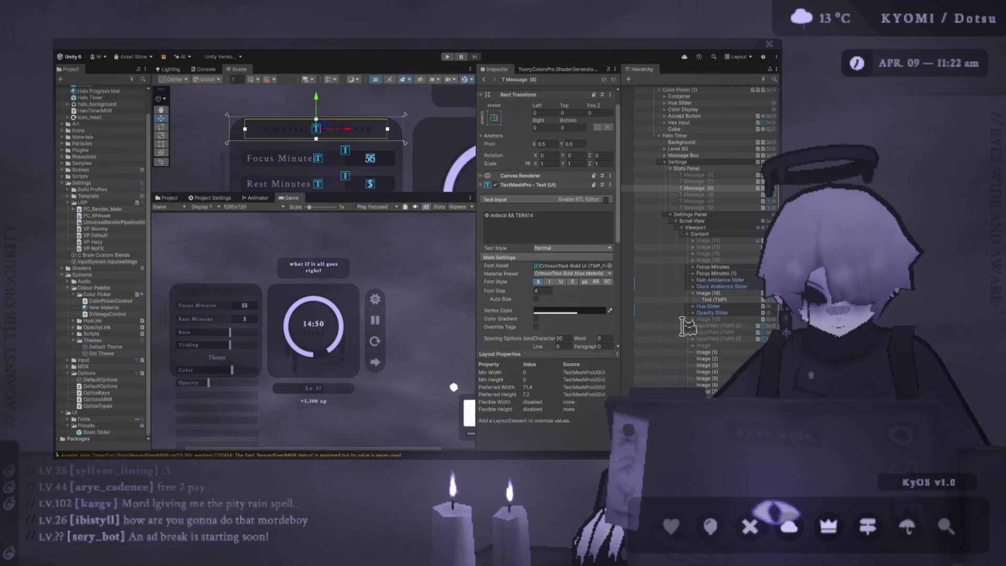
pyautogui.click(509, 217)
pyautogui.doubleClick(505, 216)
pyautogui.moveTo(335, 193); pyautogui.dragTo(337, 155)
pyautogui.scroll(4, 348, 233)
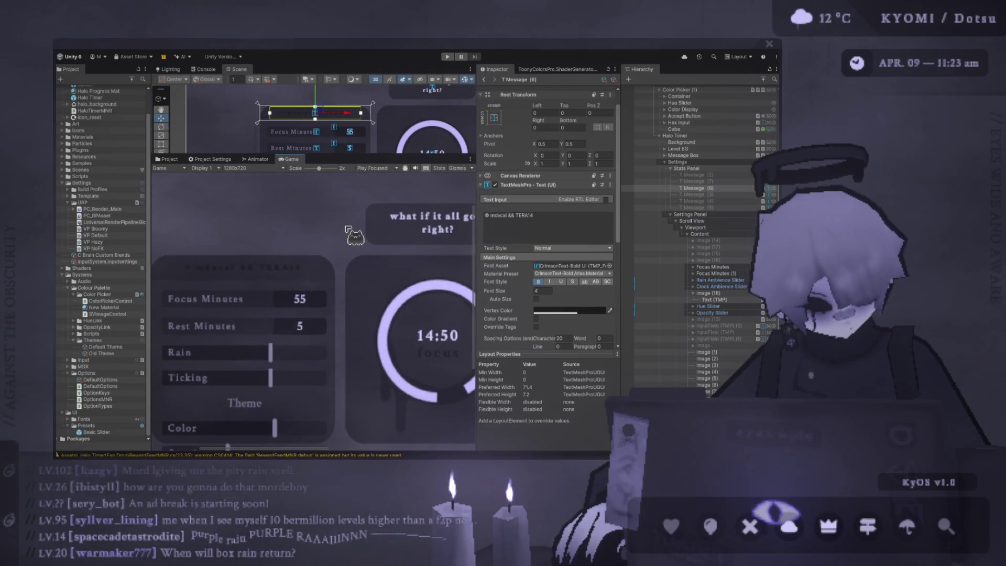
pyautogui.scroll(-5, 347, 229)
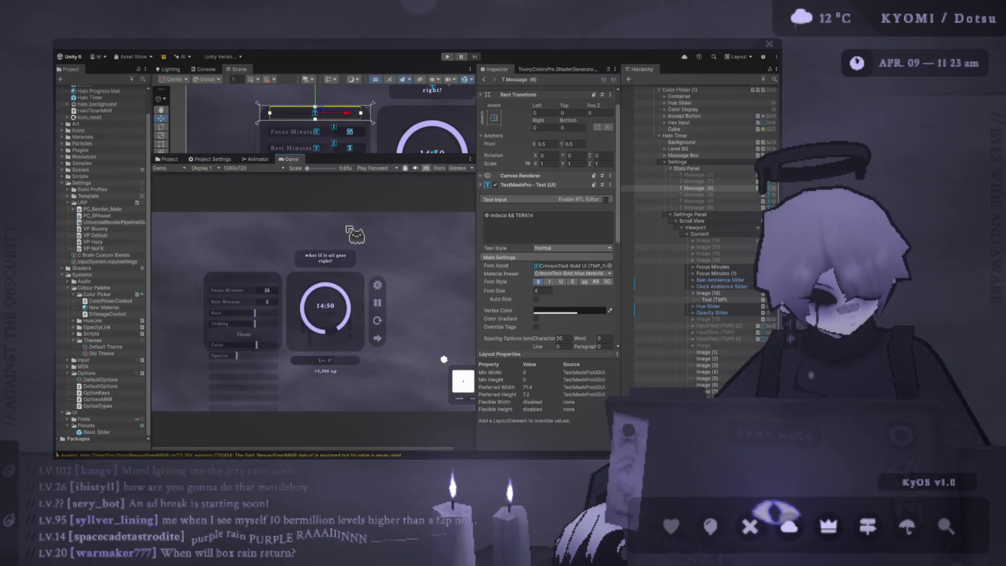
pyautogui.click(542, 213)
# Type 'Halo Time' as the new title text
pyautogui.write('Halo Timer')
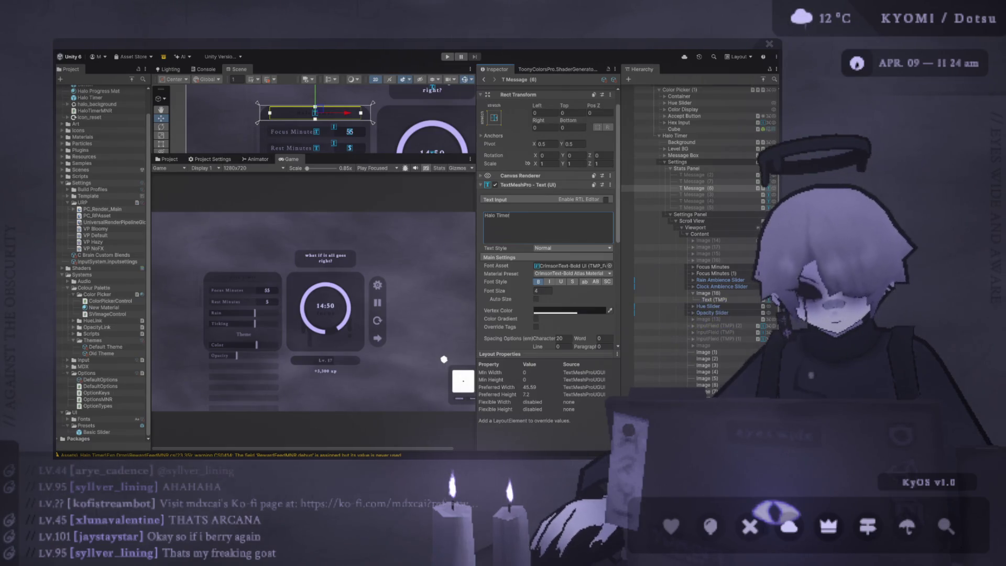
# Enlarge the Scene view and zoom onto the Theme, Focus Minutes and Rest Minutes rows
pyautogui.moveTo(344, 154)
pyautogui.mouseDown()
pyautogui.moveTo(343, 408)
pyautogui.moveTo(342, 92)
pyautogui.mouseUp()
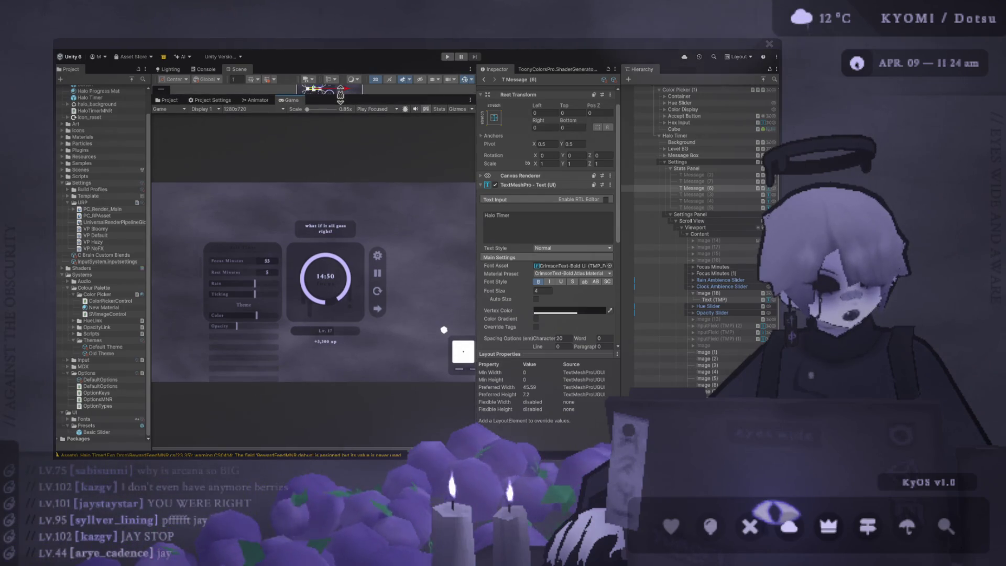
pyautogui.moveTo(340, 95); pyautogui.dragTo(330, 124)
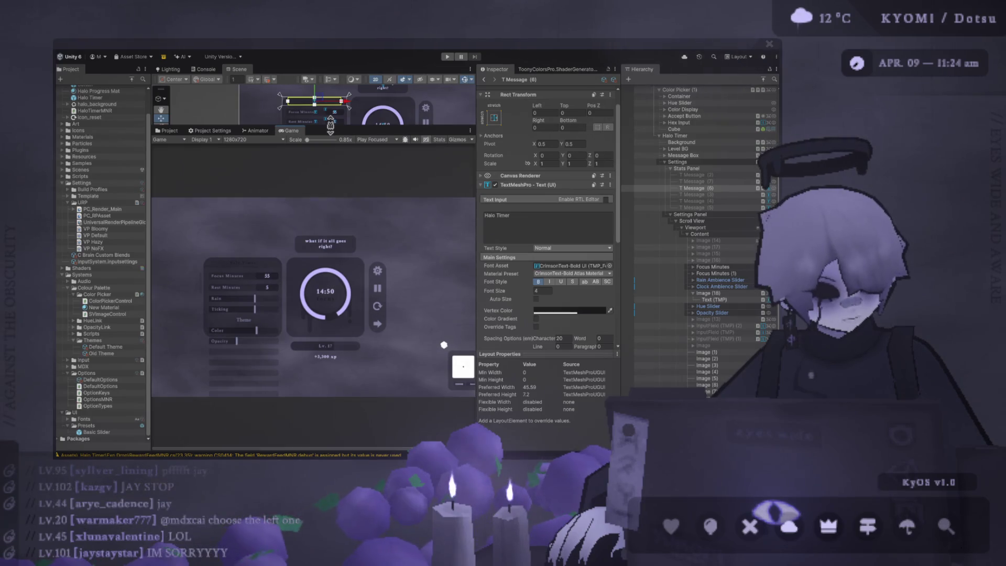
pyautogui.moveTo(330, 125)
pyautogui.mouseDown()
pyautogui.moveTo(324, 114)
pyautogui.moveTo(314, 132)
pyautogui.moveTo(314, 339)
pyautogui.mouseUp()
pyautogui.scroll(5, 277, 173)
pyautogui.scroll(-2, 278, 173)
pyautogui.scroll(-2, 274, 169)
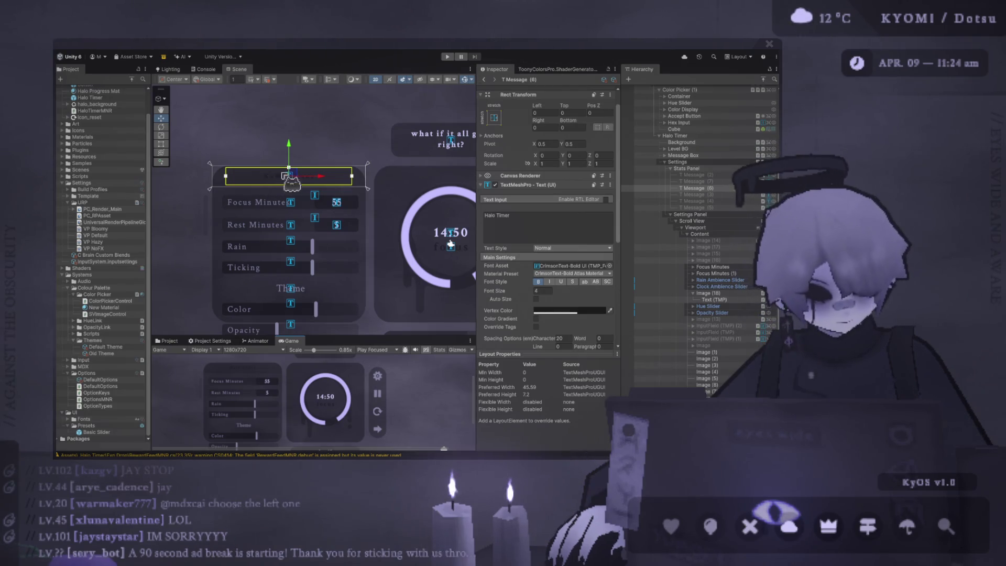
pyautogui.scroll(3, 332, 164)
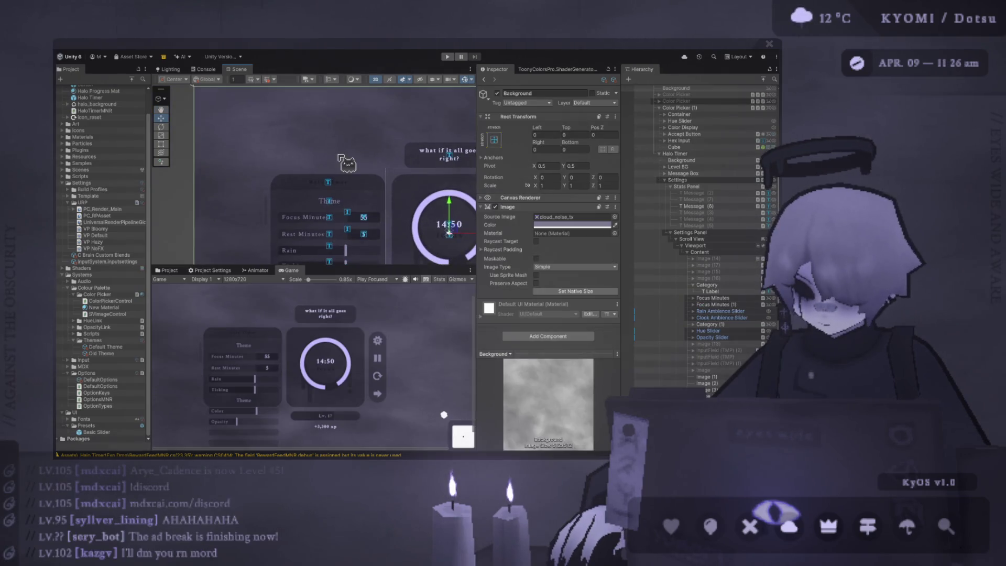
# Change the Theme label's text to 'Settings'
pyautogui.scroll(2, 339, 156)
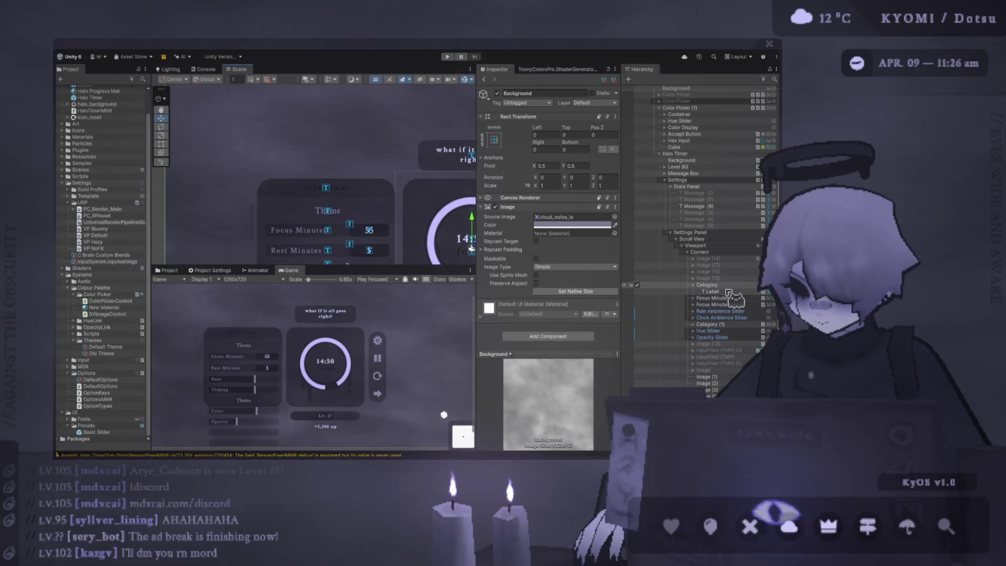
pyautogui.click(710, 291)
pyautogui.click(540, 236)
pyautogui.write('Settings')
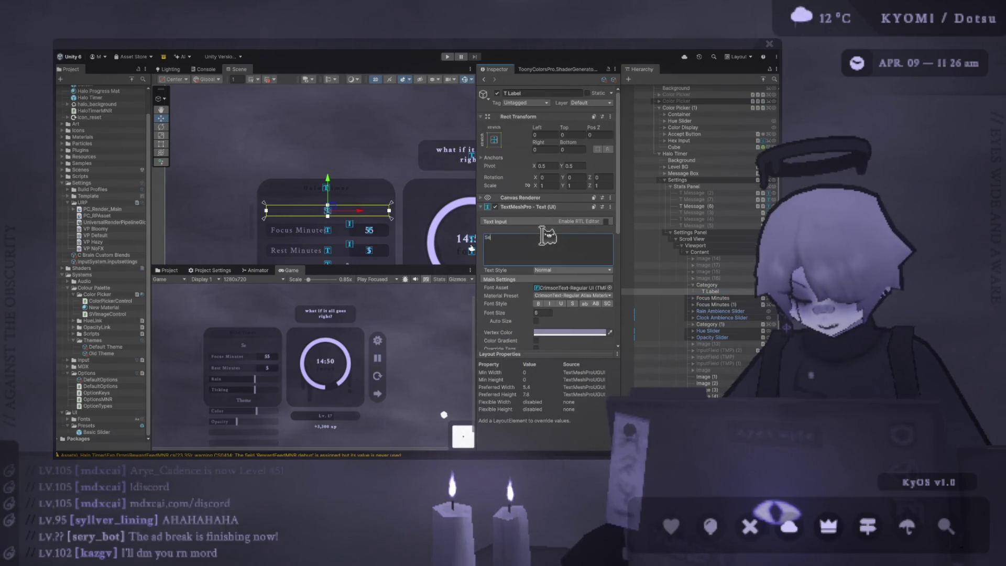
# Clip the settings list's Content to the scroll view's Viewport
pyautogui.moveTo(376, 202); pyautogui.dragTo(377, 160)
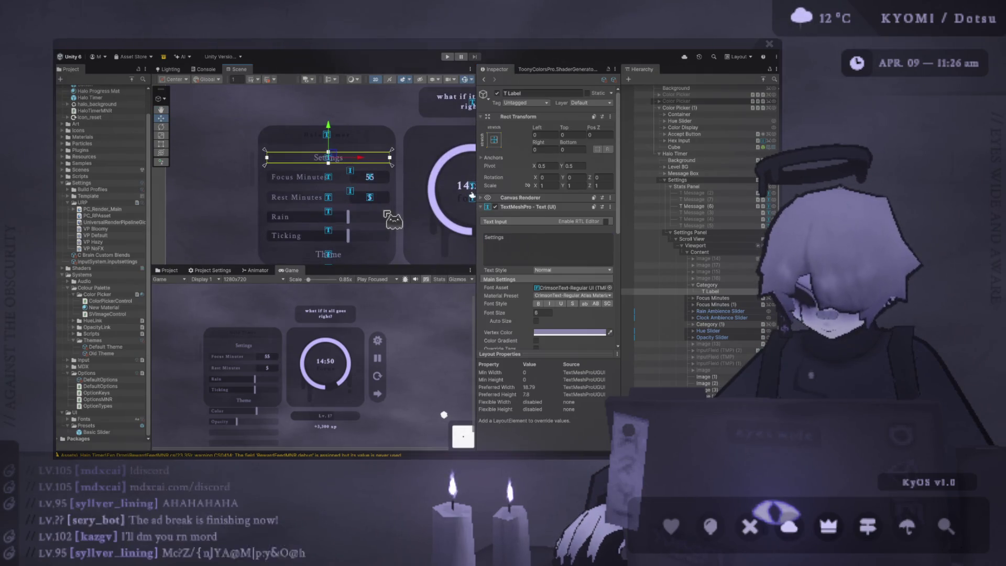
pyautogui.click(699, 252)
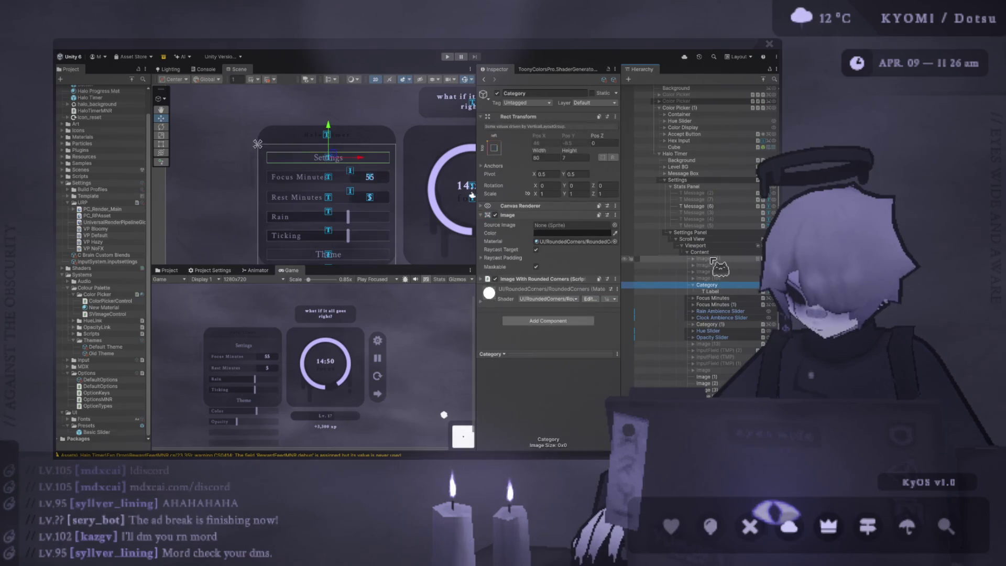
pyautogui.click(529, 206)
pyautogui.click(712, 245)
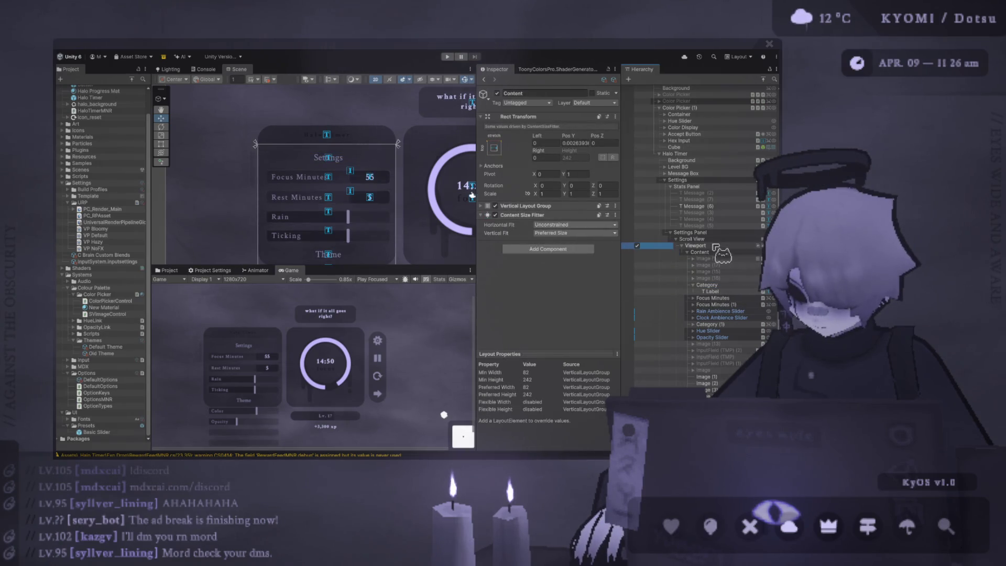
pyautogui.click(496, 317)
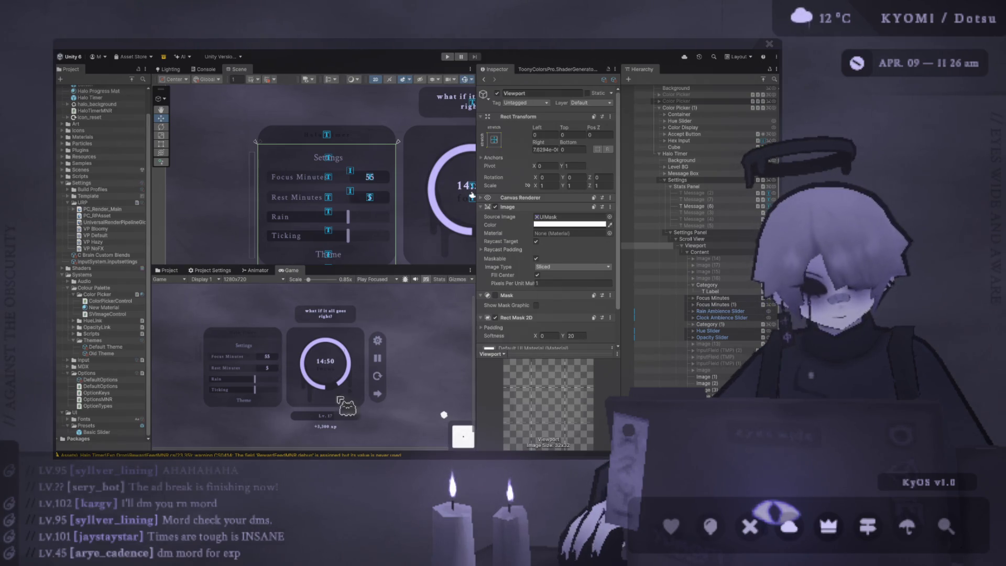
# Enlarge the Game view and enter Play mode
pyautogui.moveTo(369, 266); pyautogui.dragTo(369, 94)
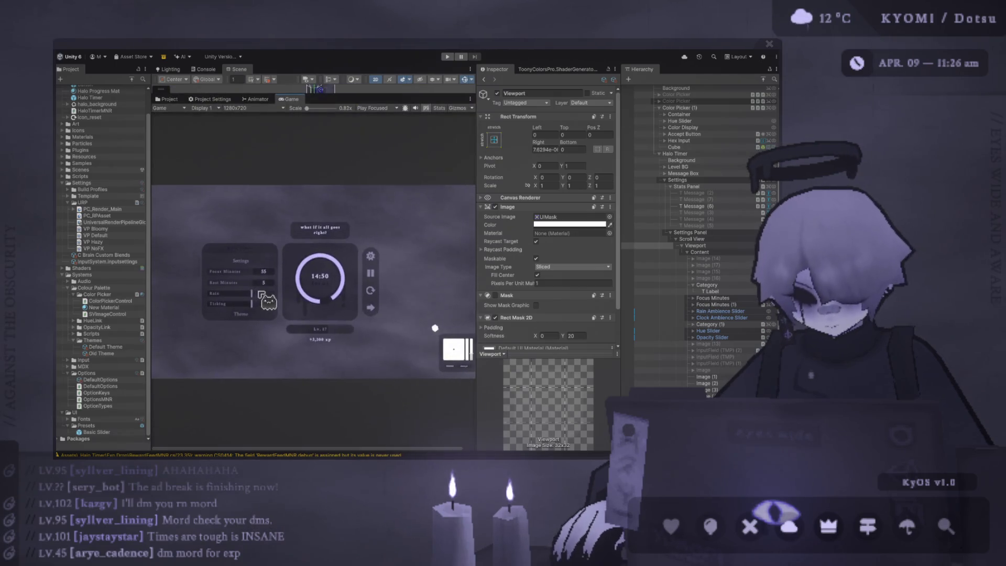
pyautogui.scroll(3, 254, 288)
pyautogui.click(447, 57)
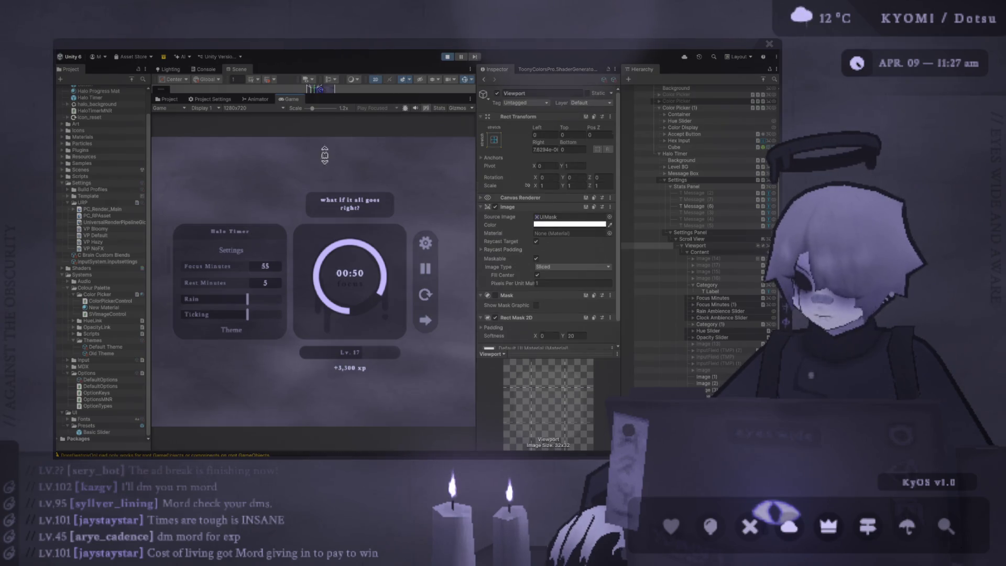
# Scroll the settings list up and down in the running Game view
pyautogui.moveTo(261, 261); pyautogui.dragTo(259, 264)
pyautogui.scroll(-1, 261, 266)
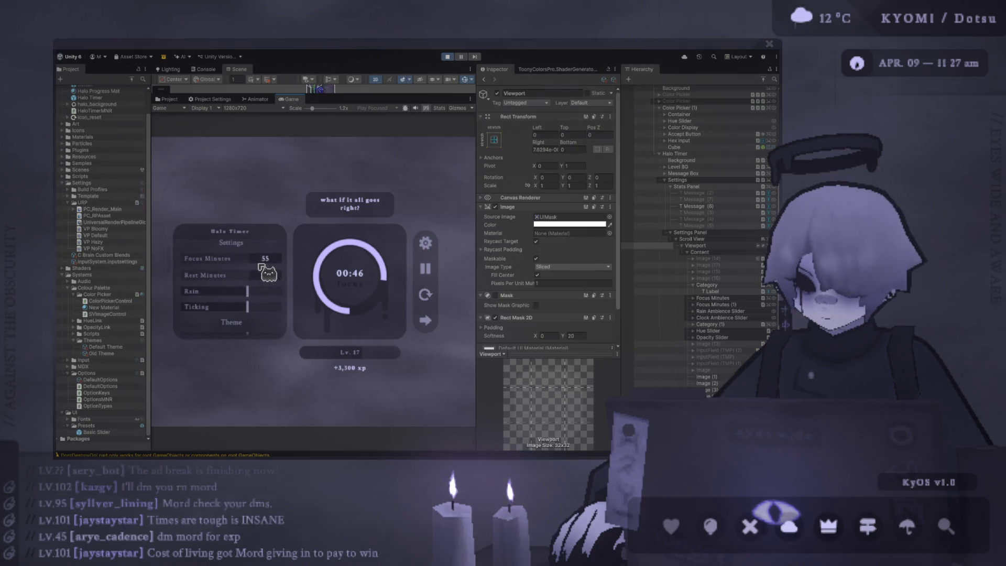
pyautogui.scroll(-3, 260, 268)
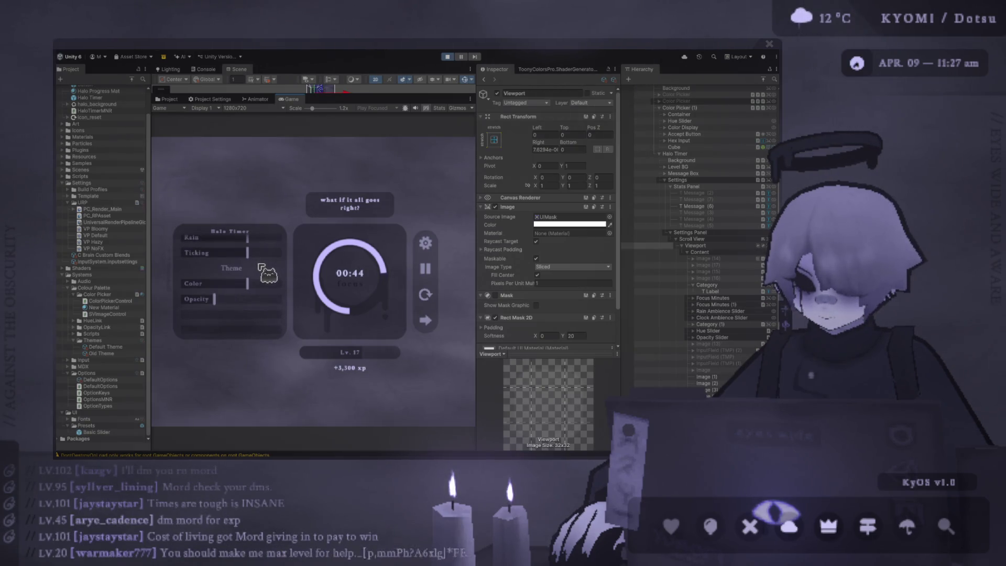
pyautogui.scroll(3, 261, 267)
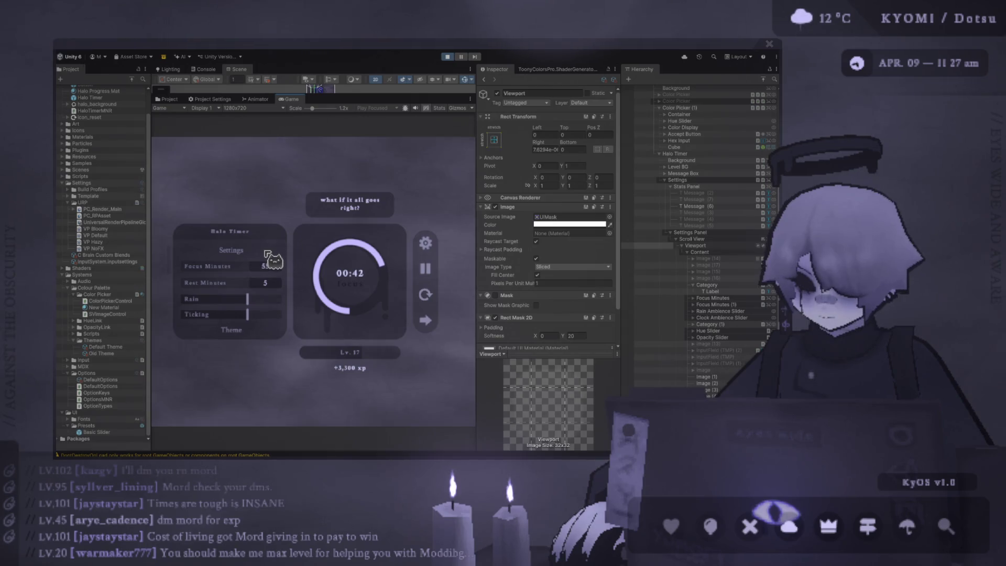
pyautogui.scroll(-1, 266, 254)
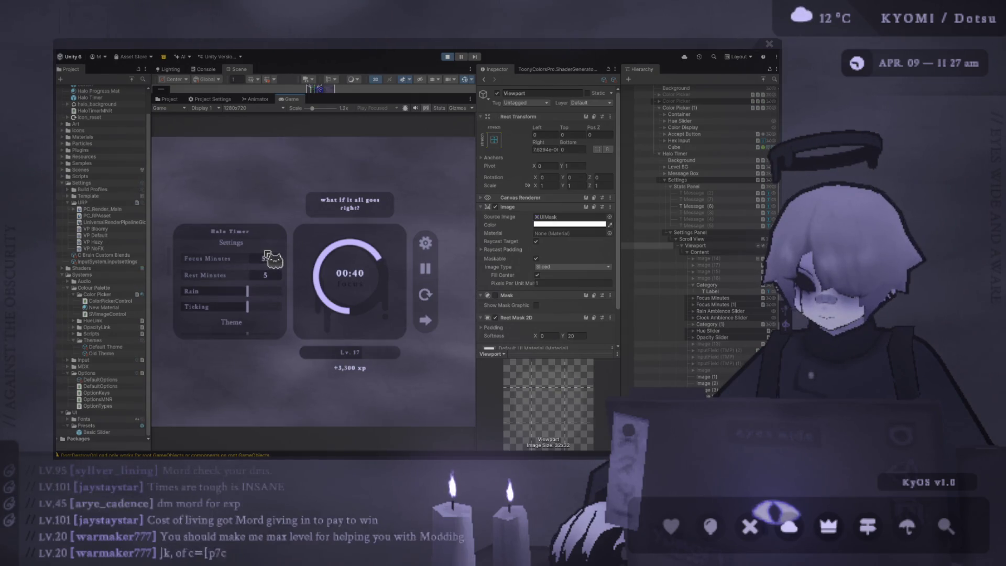
pyautogui.scroll(-4, 266, 256)
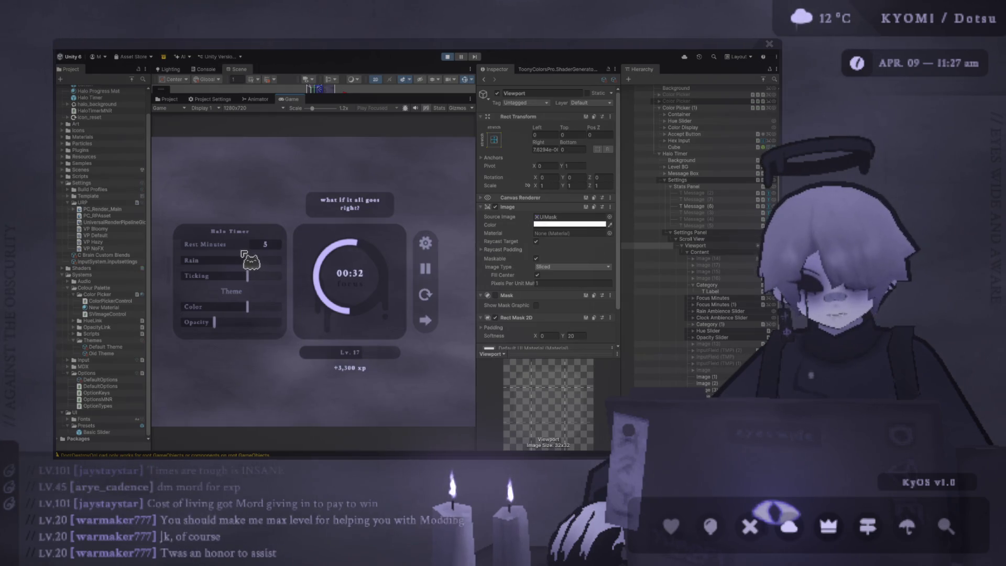
pyautogui.scroll(2, 239, 284)
pyautogui.scroll(3, 237, 282)
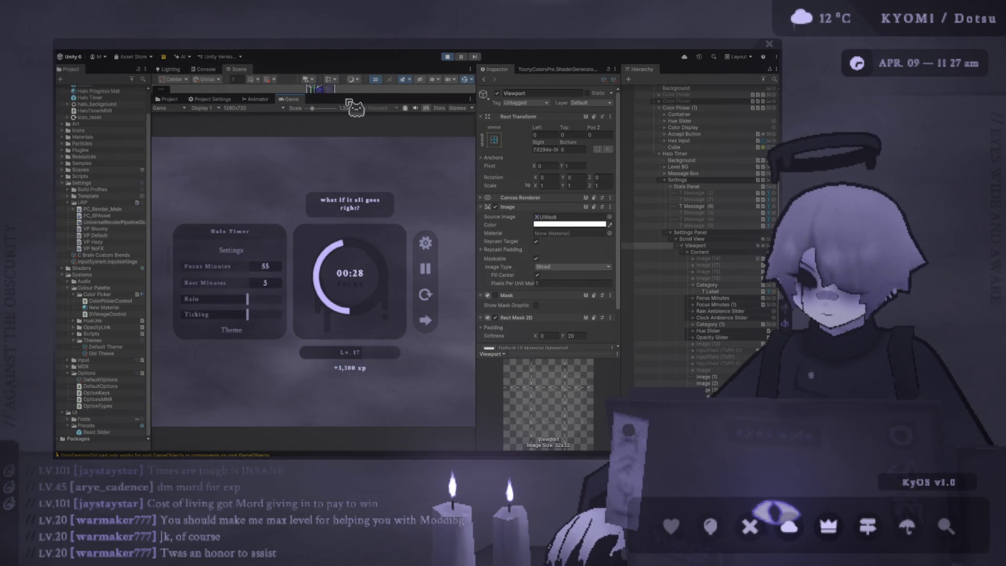
# Drag the theme Color and Opacity sliders to recolour the timer ring, then stop Play mode
pyautogui.moveTo(345, 95); pyautogui.dragTo(343, 165)
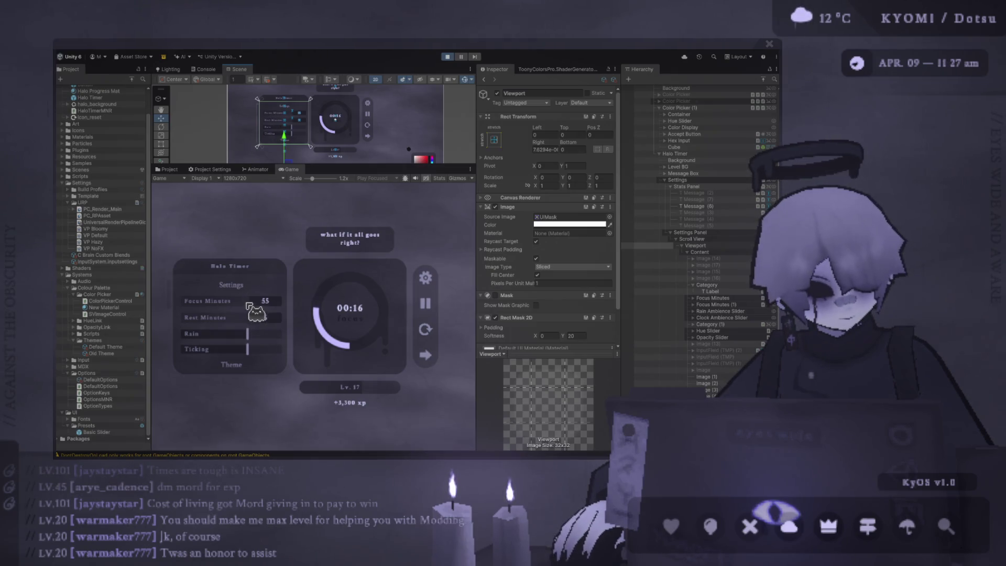
pyautogui.scroll(-3, 259, 300)
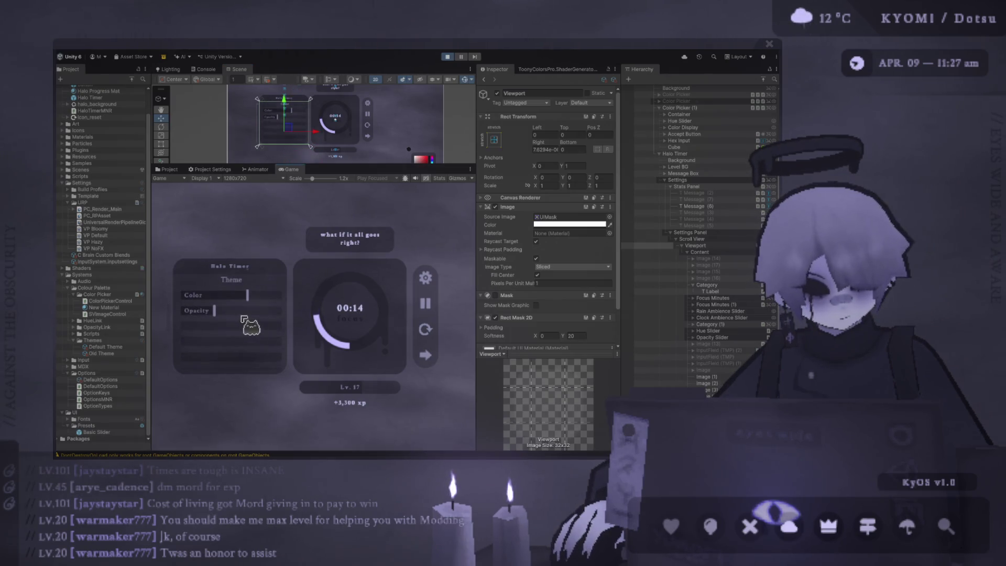
pyautogui.moveTo(240, 335)
pyautogui.mouseDown()
pyautogui.moveTo(170, 354)
pyautogui.moveTo(285, 355)
pyautogui.mouseUp()
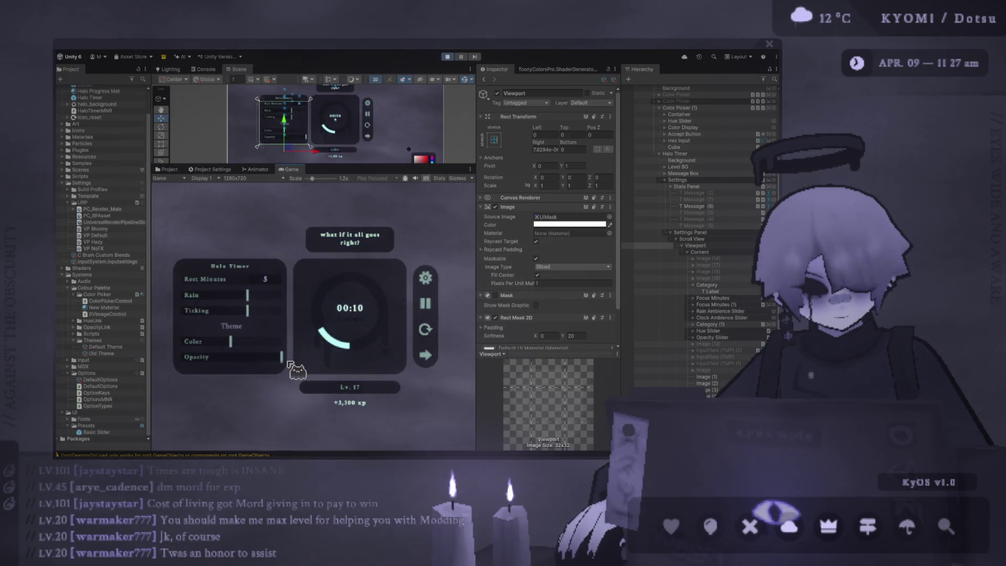
pyautogui.scroll(3, 260, 341)
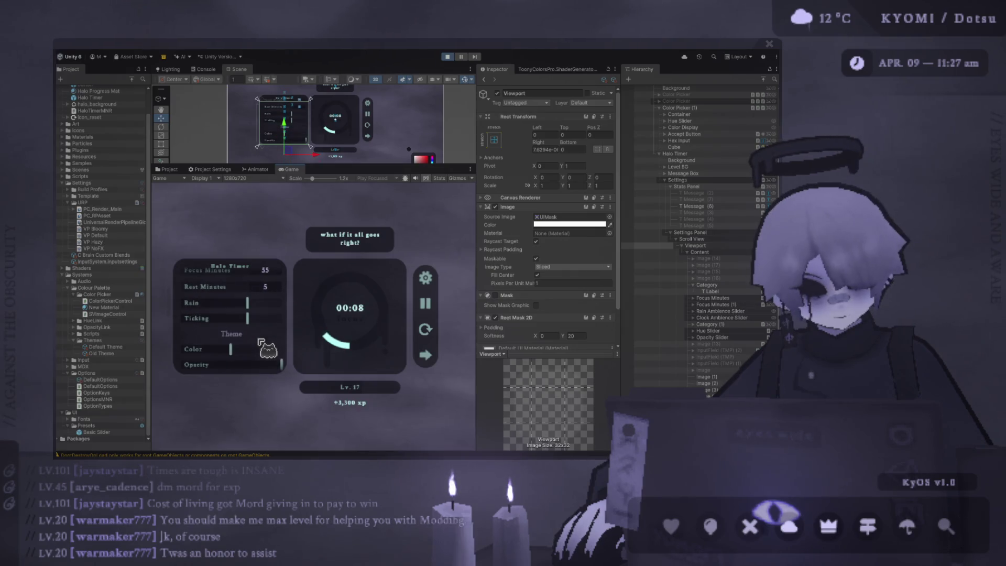
pyautogui.scroll(-3, 260, 342)
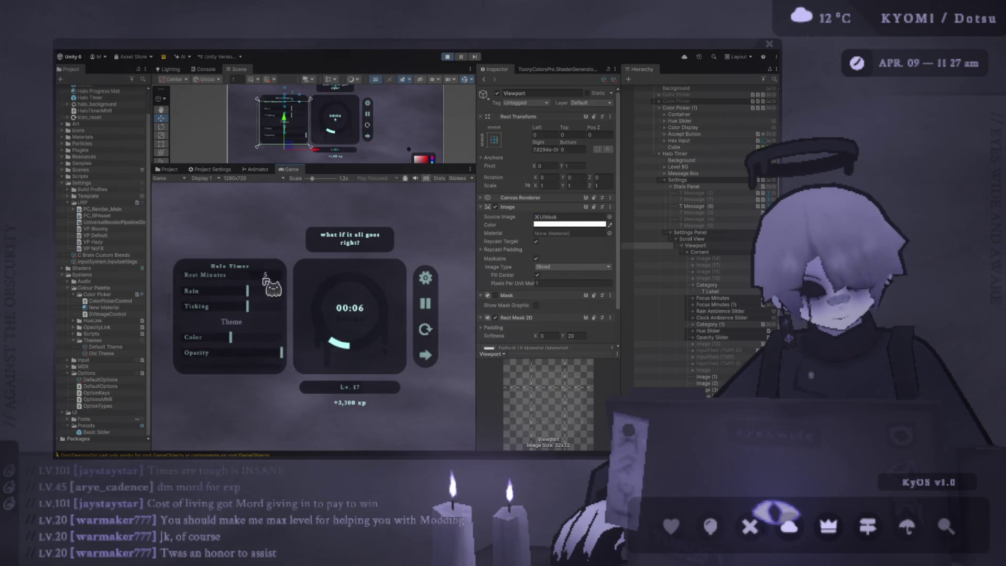
pyautogui.click(447, 56)
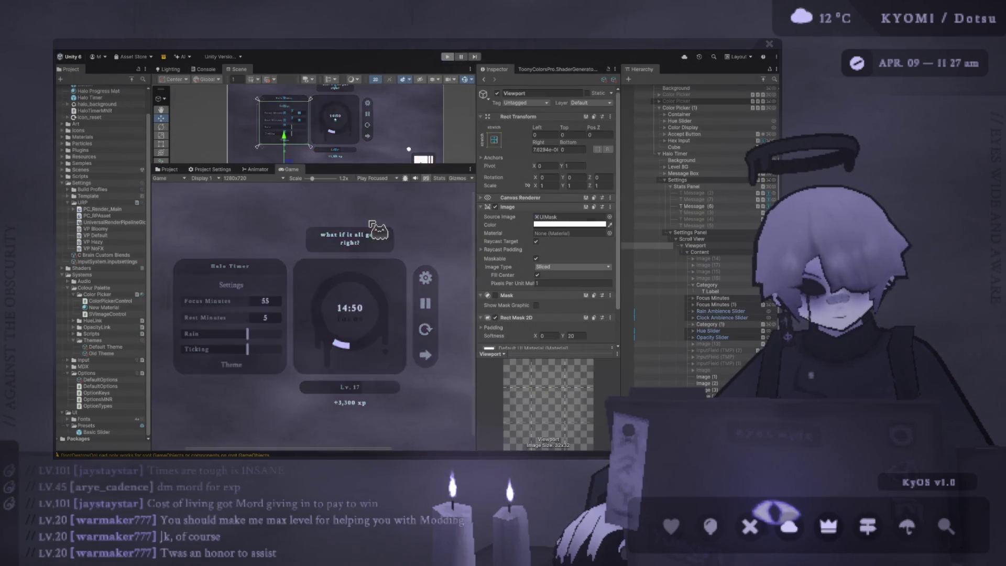
# Enter Play mode again and scroll the settings list down and back up
pyautogui.click(447, 56)
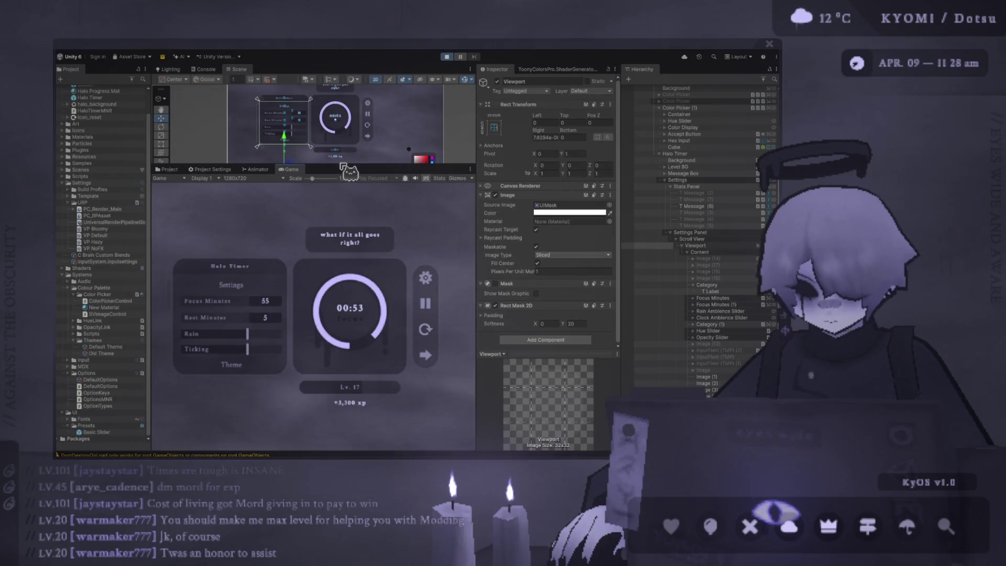
pyautogui.moveTo(339, 164); pyautogui.dragTo(338, 138)
pyautogui.scroll(-2, 257, 294)
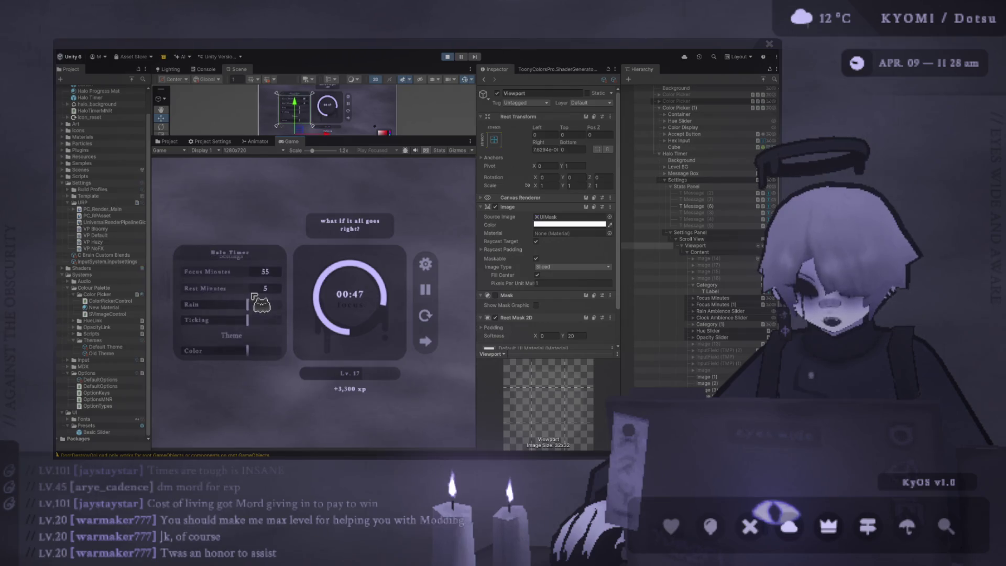
pyautogui.scroll(-1, 225, 295)
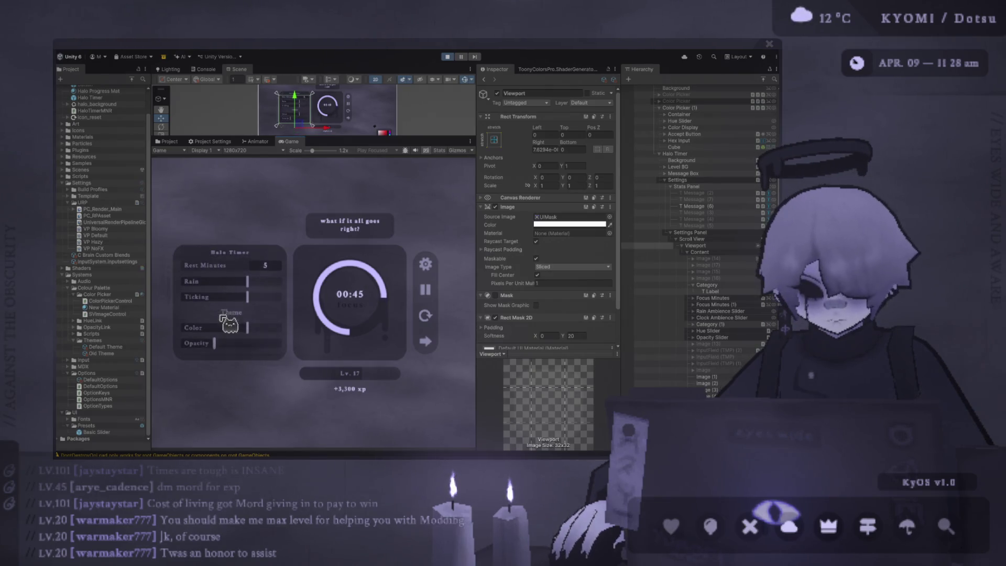
pyautogui.scroll(-3, 241, 312)
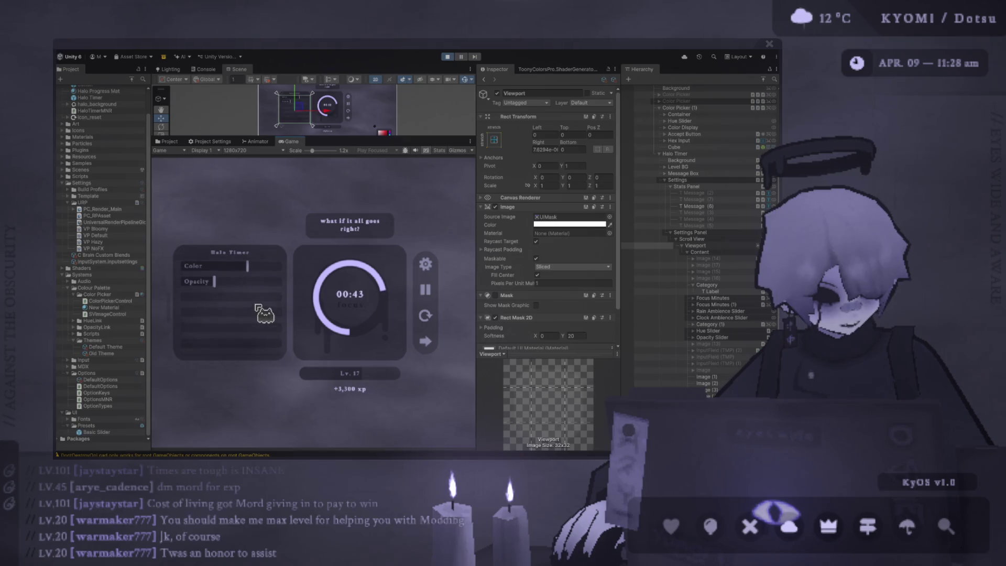
pyautogui.scroll(5, 253, 305)
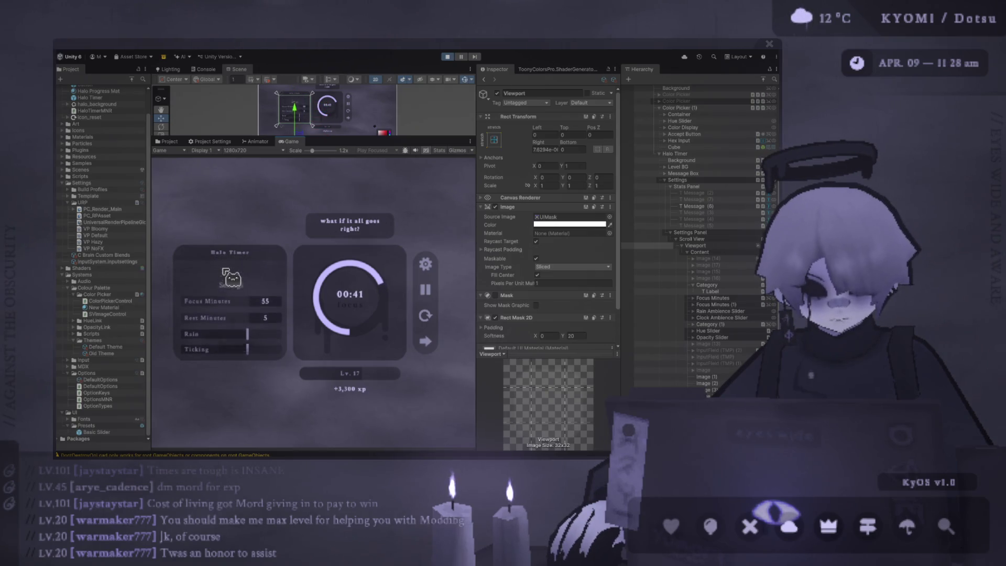
pyautogui.scroll(-3, 231, 291)
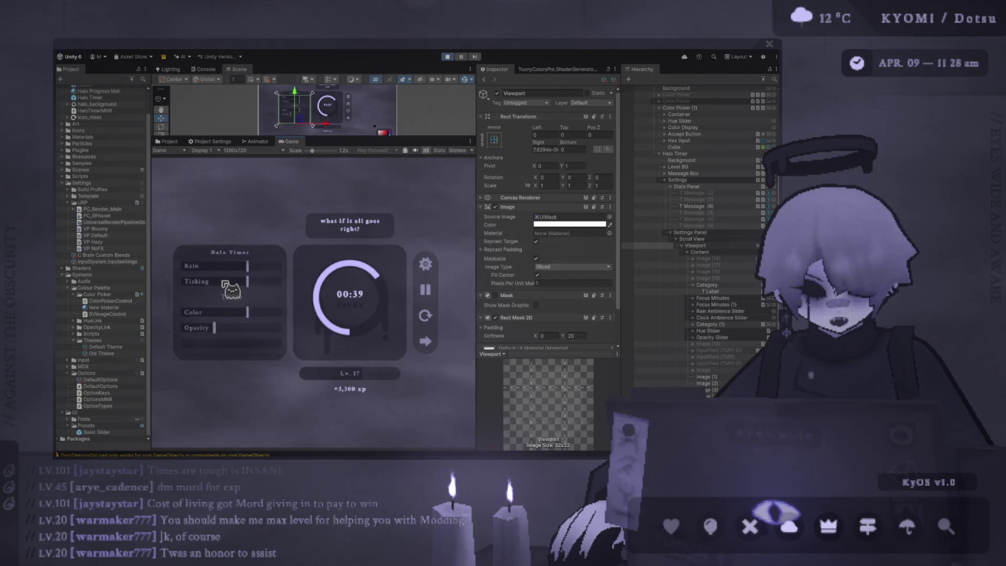
pyautogui.scroll(5, 228, 292)
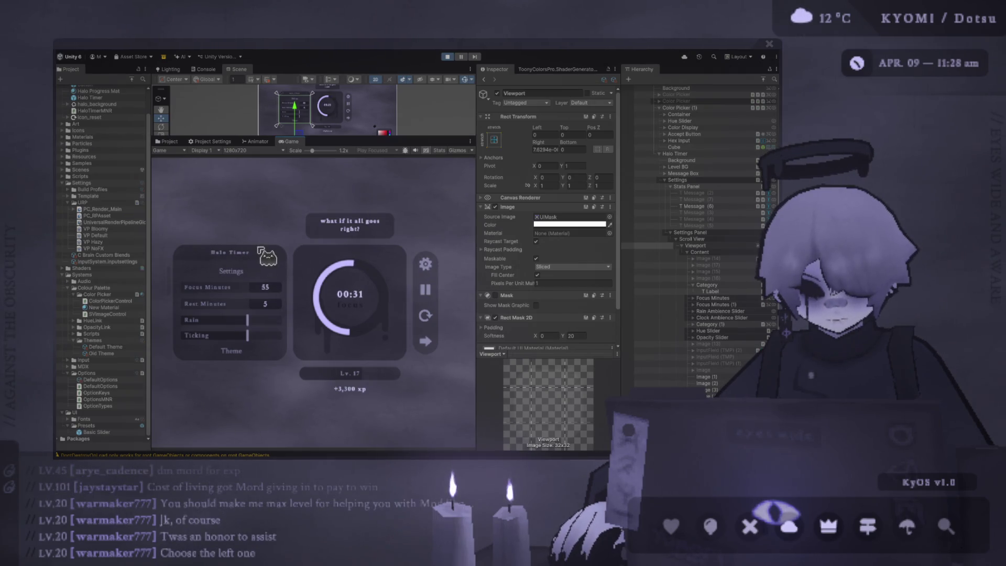
pyautogui.scroll(-2, 231, 303)
pyautogui.scroll(2, 230, 304)
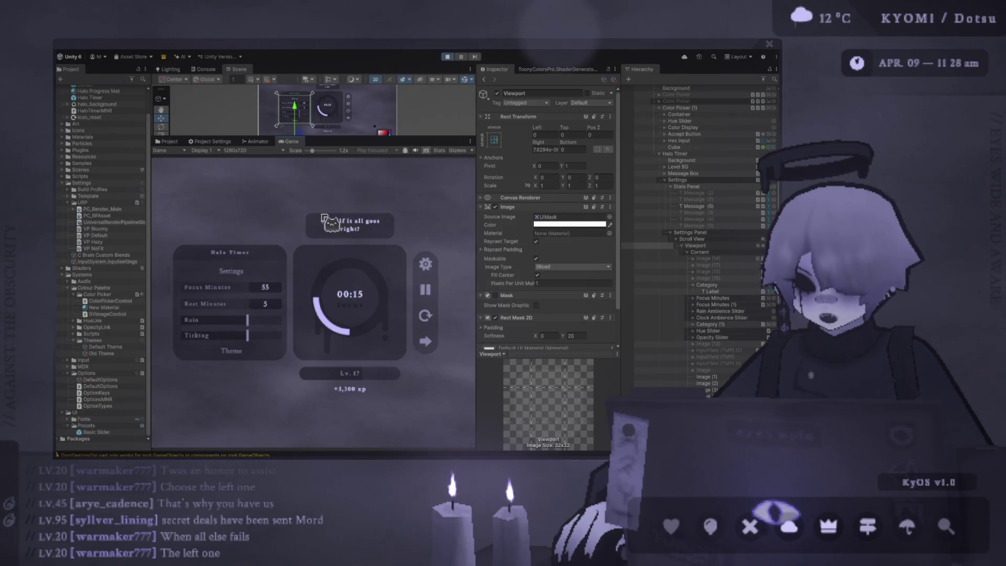
# Scroll through the remaining settings rows and pan the Scene view to reposition the canvas
pyautogui.scroll(-5, 261, 288)
pyautogui.scroll(3, 261, 290)
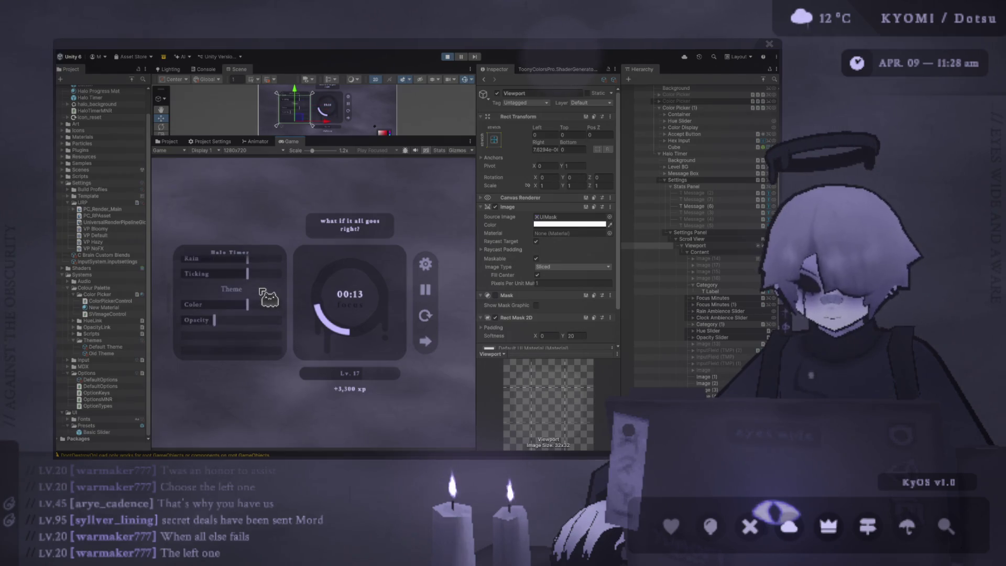
pyautogui.scroll(3, 261, 291)
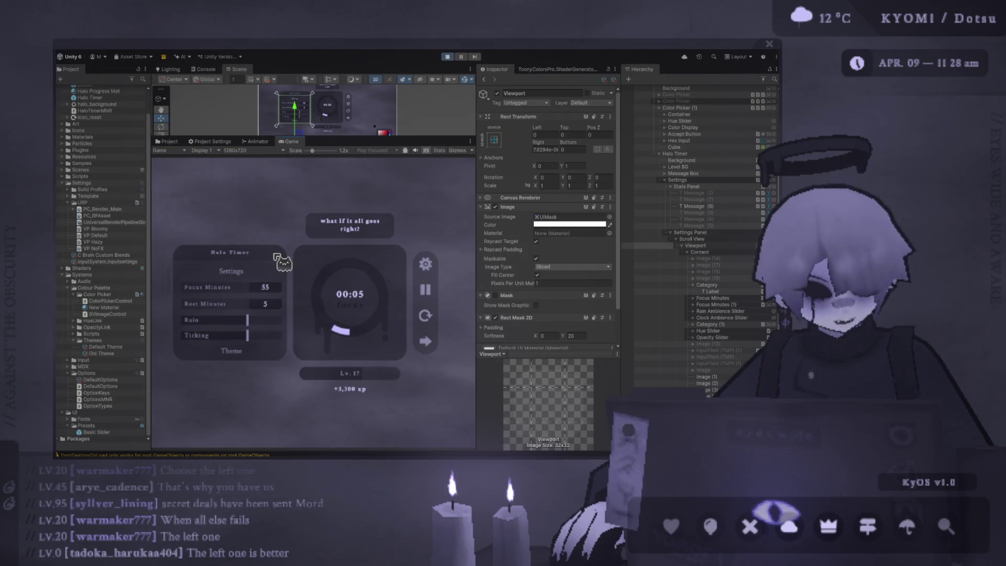
pyautogui.scroll(-2, 252, 267)
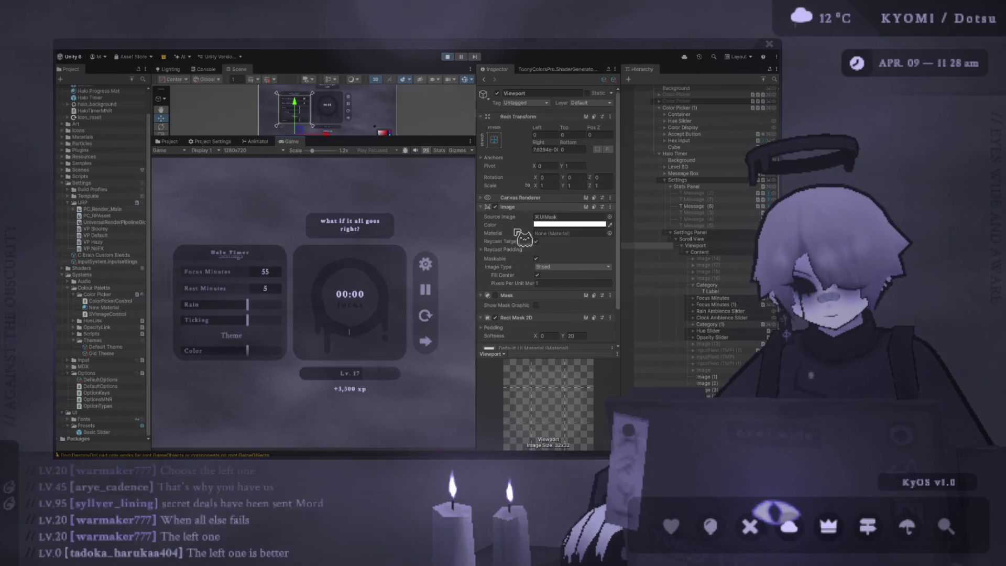
pyautogui.scroll(-4, 317, 161)
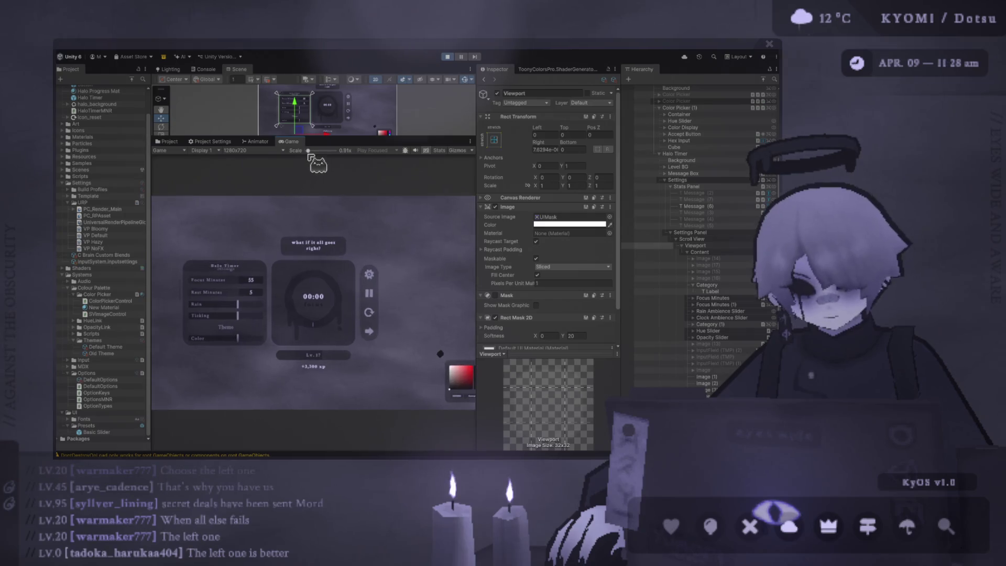
pyautogui.scroll(3, 312, 160)
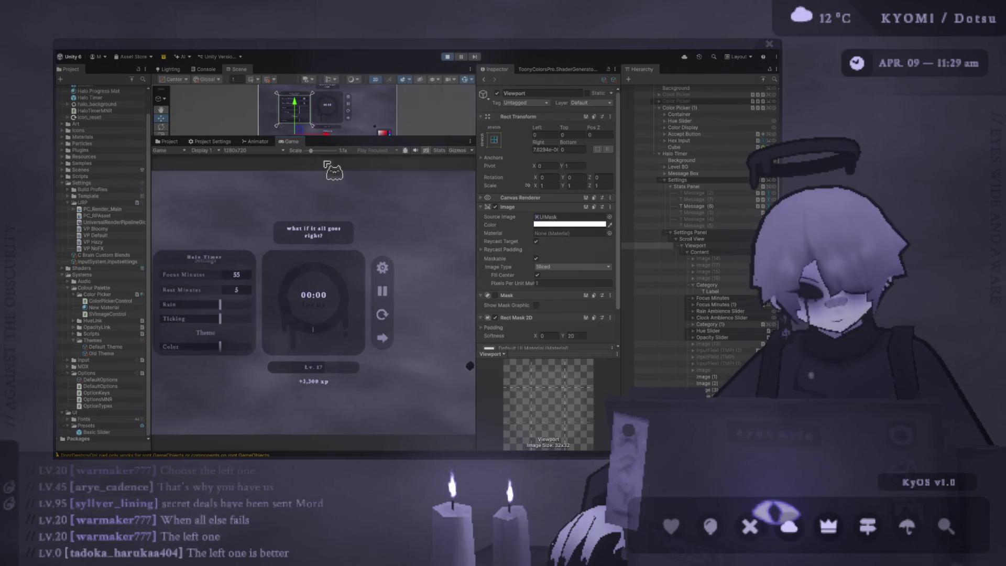
pyautogui.scroll(2, 209, 332)
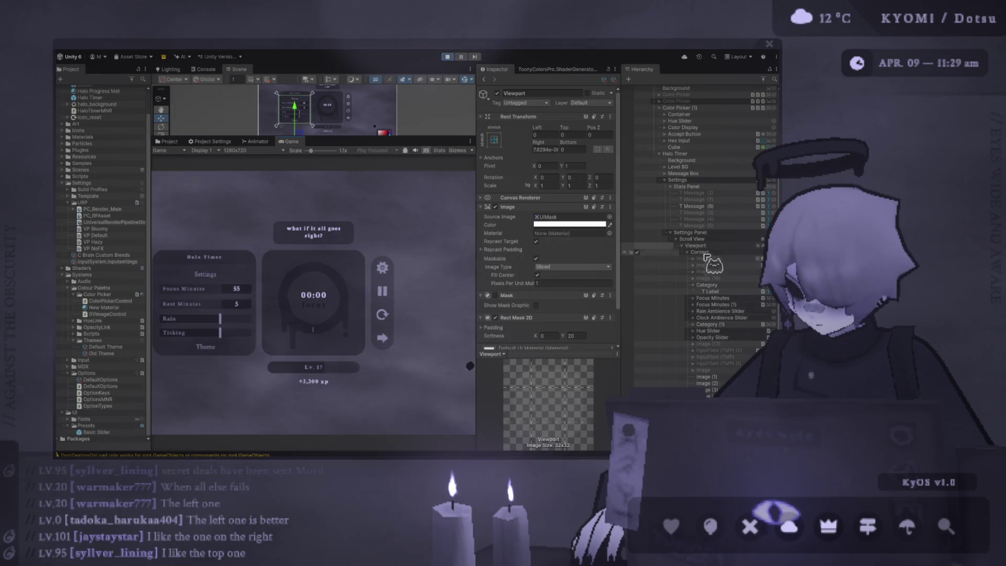
pyautogui.moveTo(285, 89); pyautogui.dragTo(315, 151)
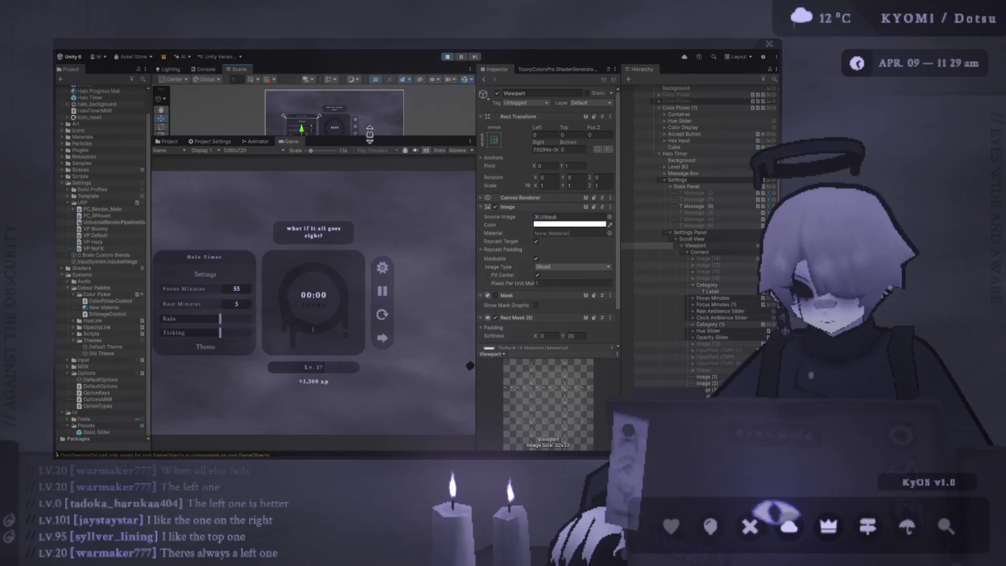
# Disable the TextMeshPro component on the Halo Timer title text (T Message (6))
pyautogui.moveTo(370, 134); pyautogui.dragTo(370, 293)
pyautogui.click(269, 212)
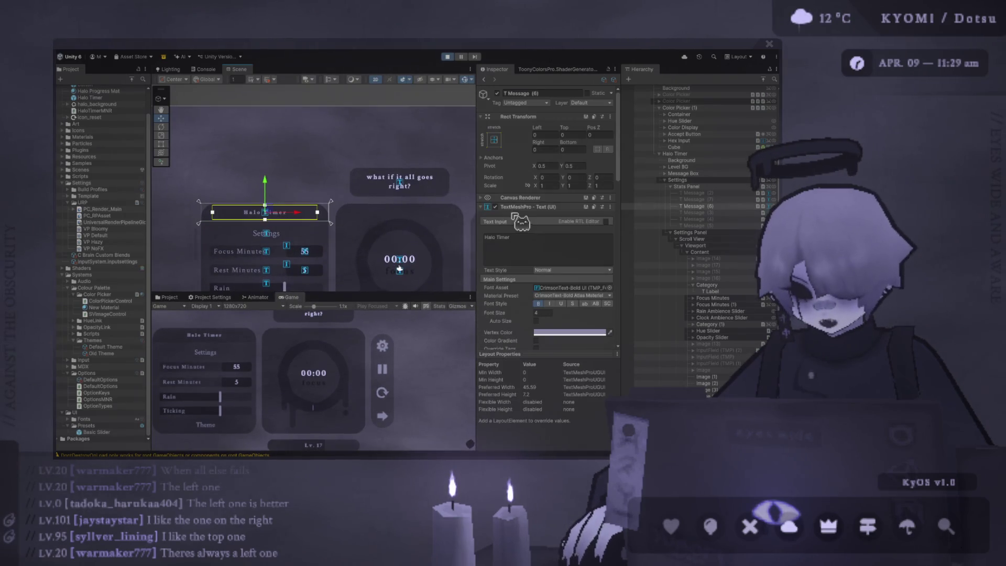
pyautogui.click(496, 208)
# Enlarge the game preview and set its scale to 0.94x
pyautogui.moveTo(389, 292); pyautogui.dragTo(389, 169)
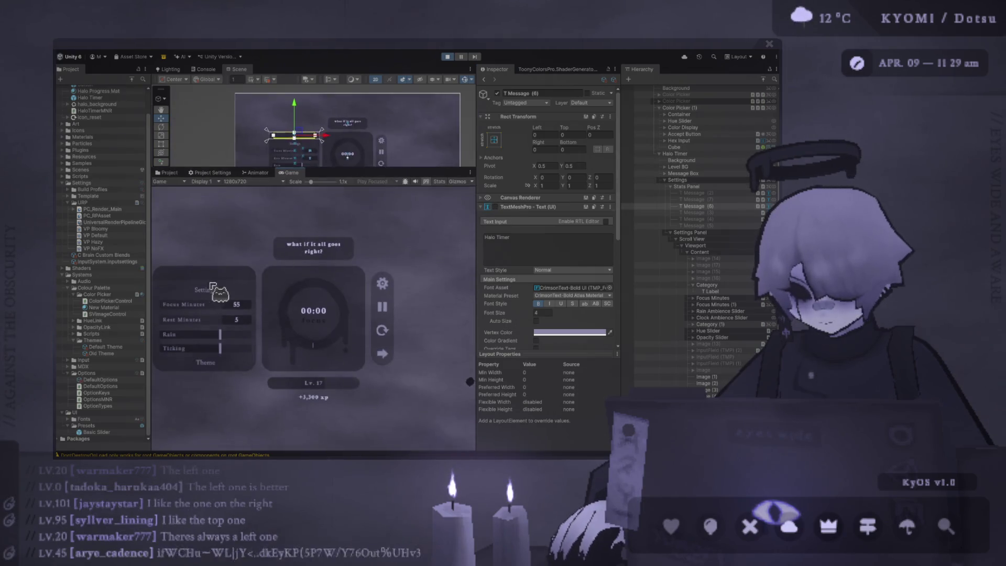
pyautogui.scroll(3, 229, 320)
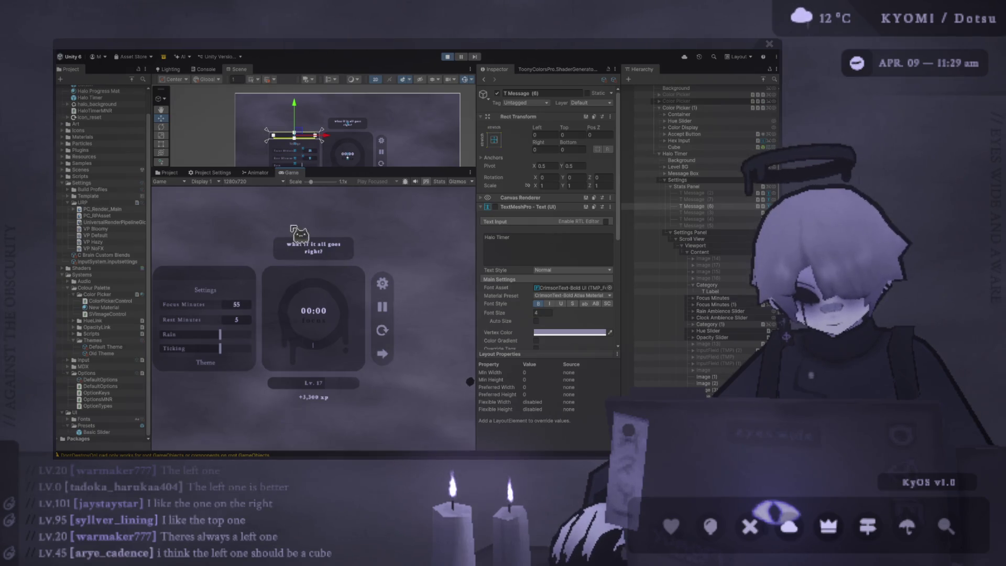
pyautogui.scroll(-2, 226, 321)
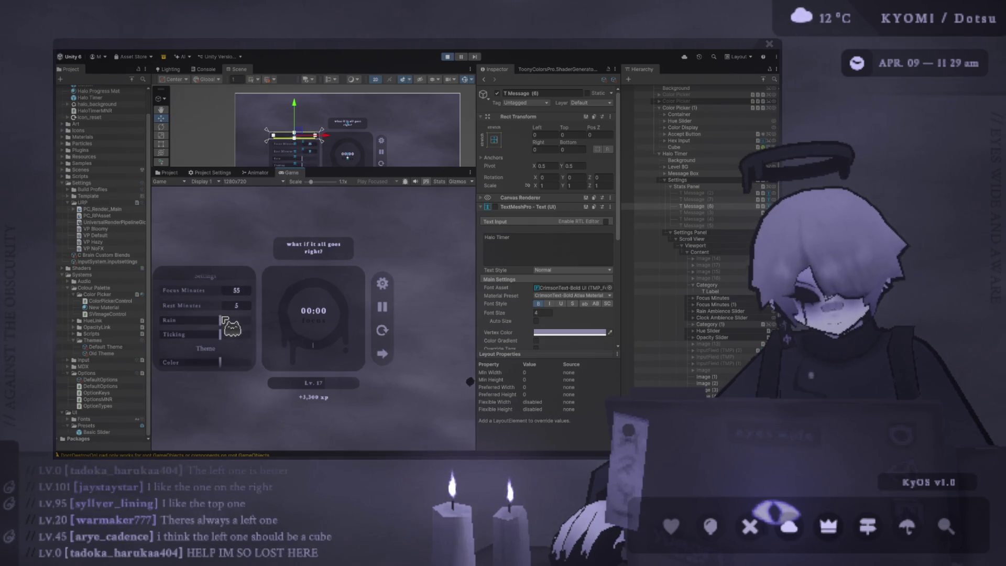
pyautogui.scroll(-2, 226, 321)
pyautogui.scroll(-2, 225, 320)
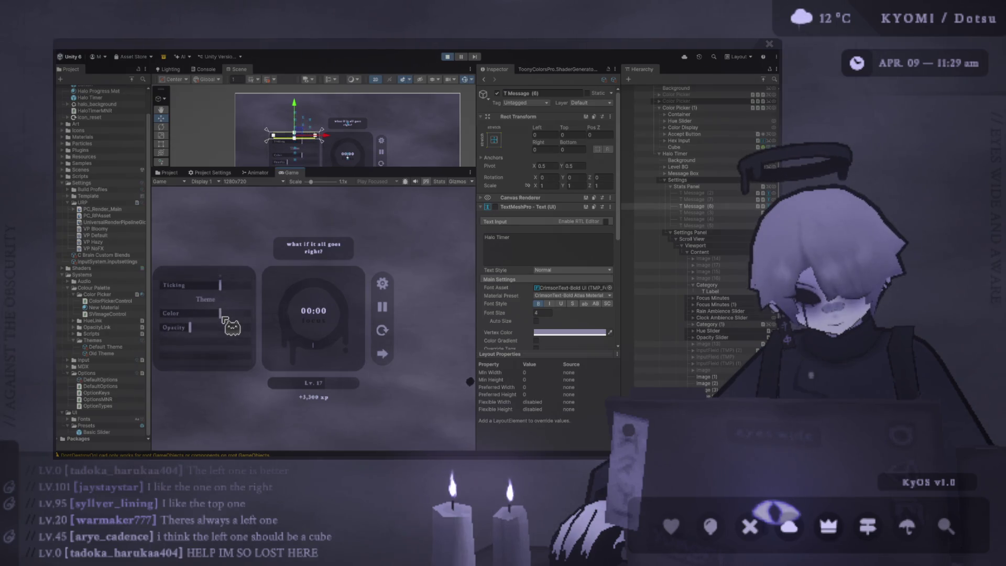
pyautogui.scroll(5, 223, 321)
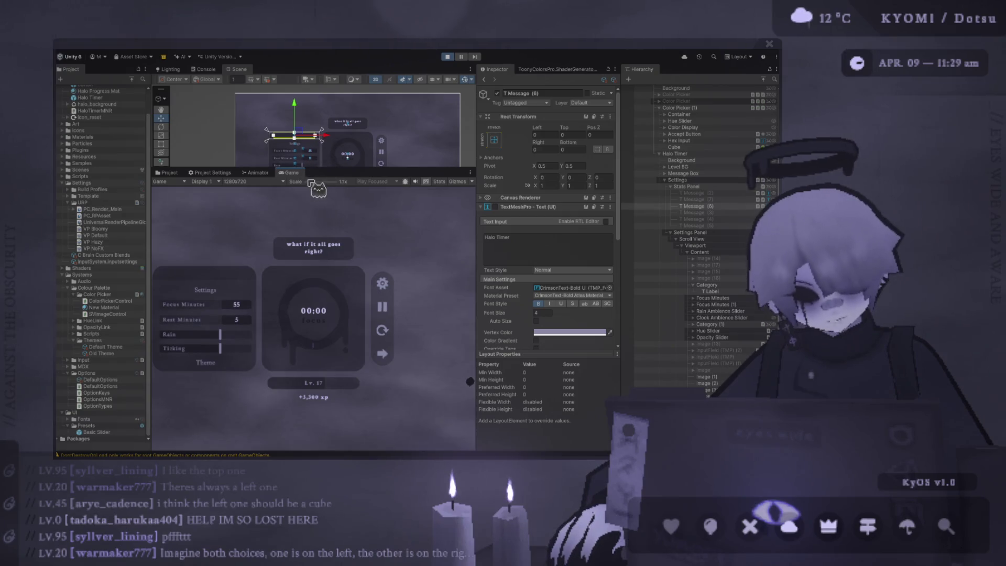
pyautogui.moveTo(313, 182); pyautogui.dragTo(311, 183)
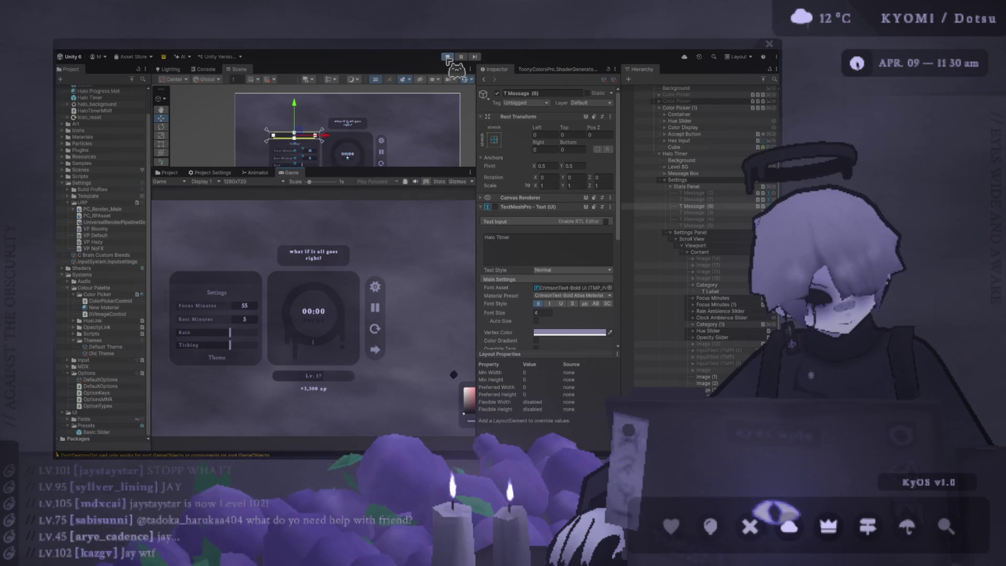
# Run the game and zoom the Scene view onto the Halo Timer panel showing 14:50
pyautogui.click(447, 57)
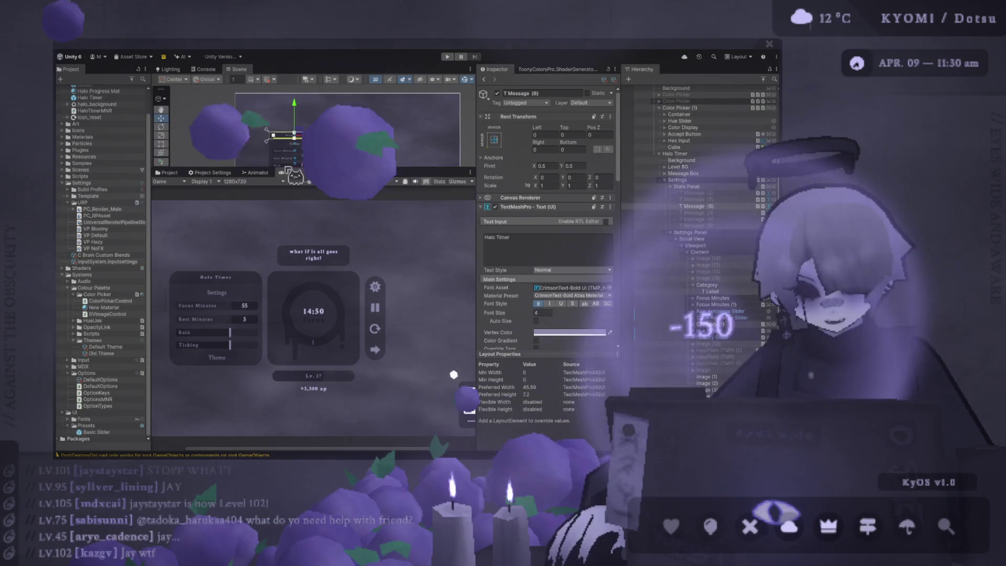
pyautogui.moveTo(450, 169); pyautogui.dragTo(451, 338)
pyautogui.scroll(3, 472, 266)
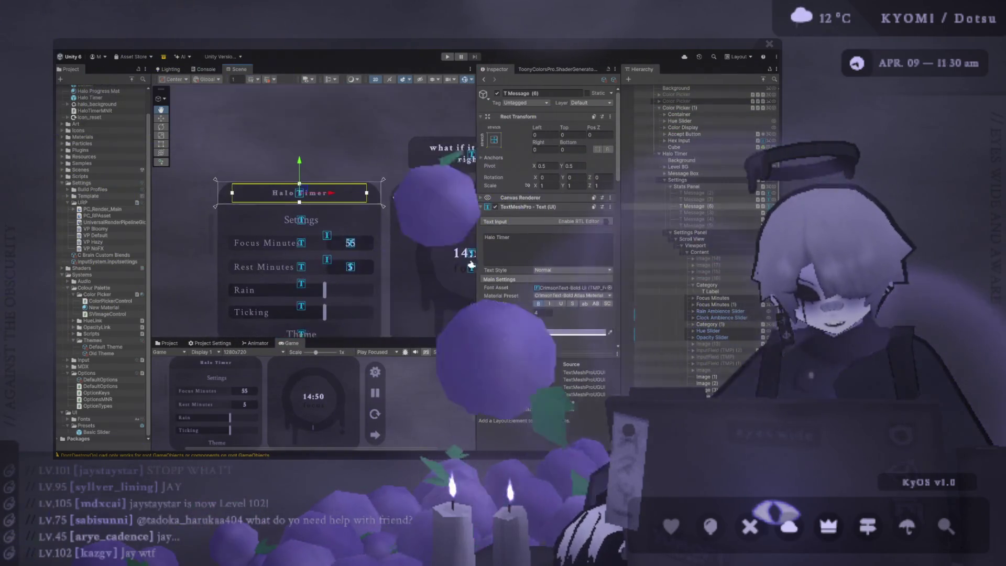
pyautogui.scroll(2, 471, 266)
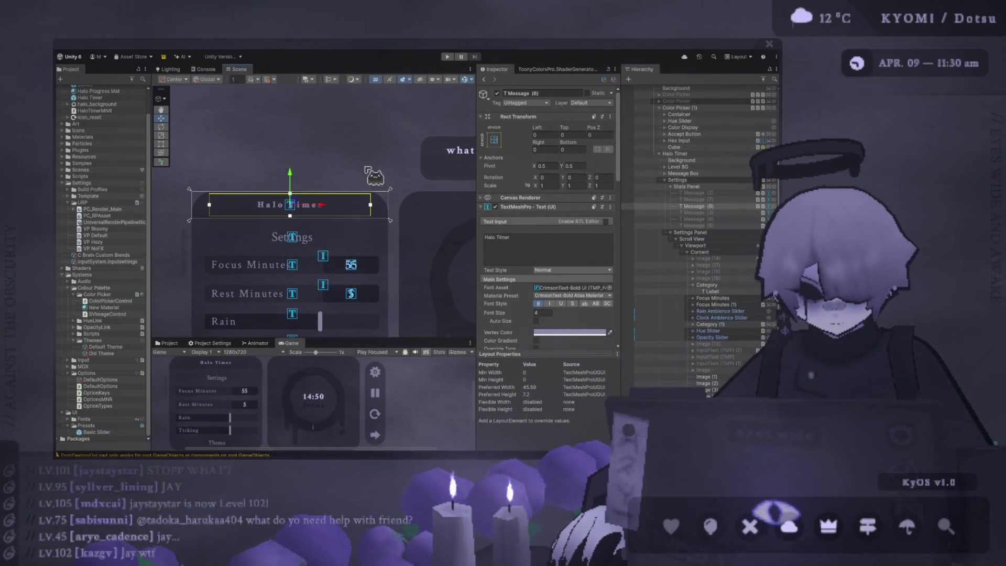
pyautogui.scroll(3, 374, 178)
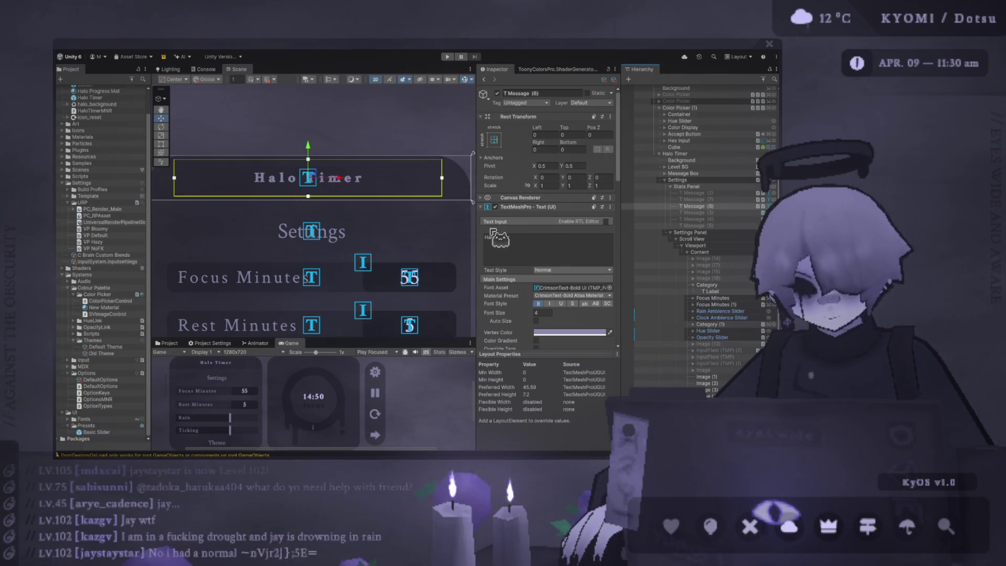
pyautogui.scroll(-2, 362, 257)
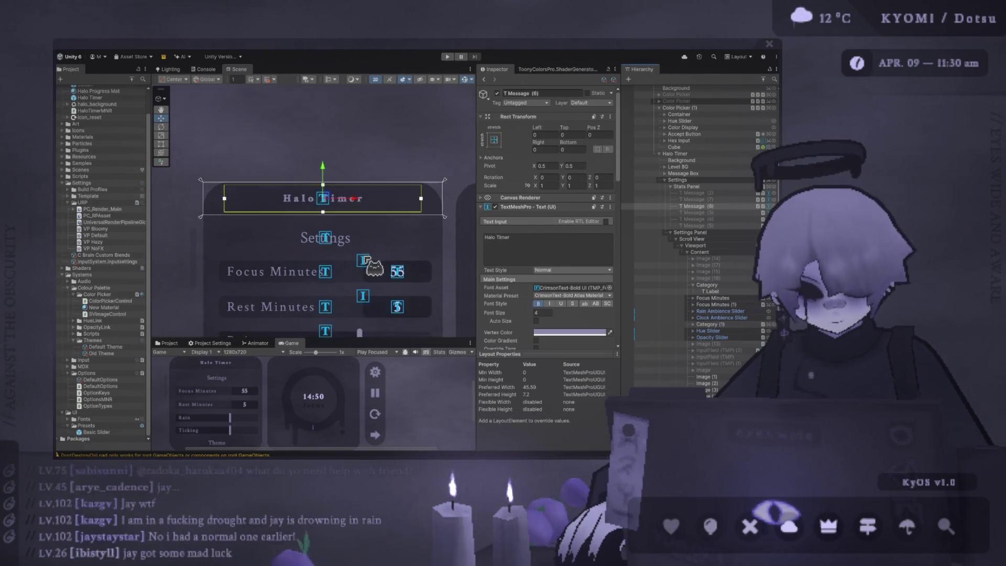
pyautogui.scroll(-3, 365, 262)
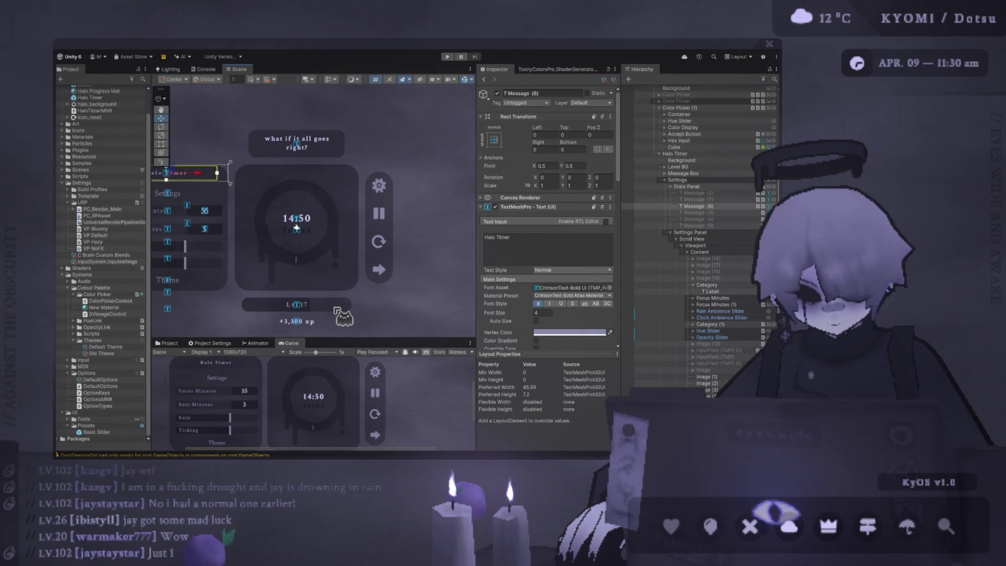
pyautogui.scroll(-1, 335, 301)
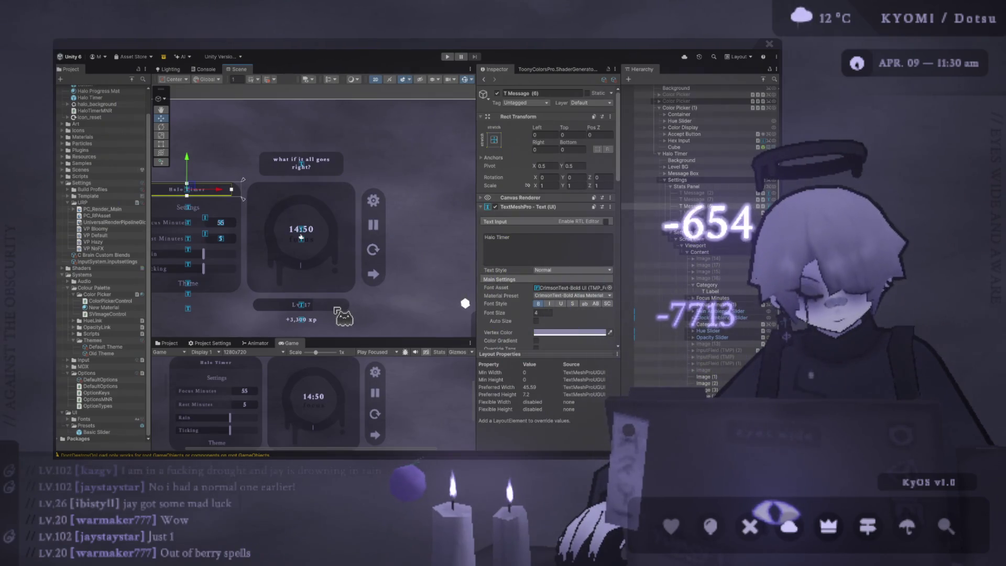
# Pan across the timer layout and select the gear Button (4) in the side column
pyautogui.moveTo(301, 237)
pyautogui.mouseDown()
pyautogui.moveTo(329, 224)
pyautogui.moveTo(367, 231)
pyautogui.moveTo(356, 236)
pyautogui.moveTo(384, 251)
pyautogui.mouseUp()
pyautogui.scroll(5, 383, 236)
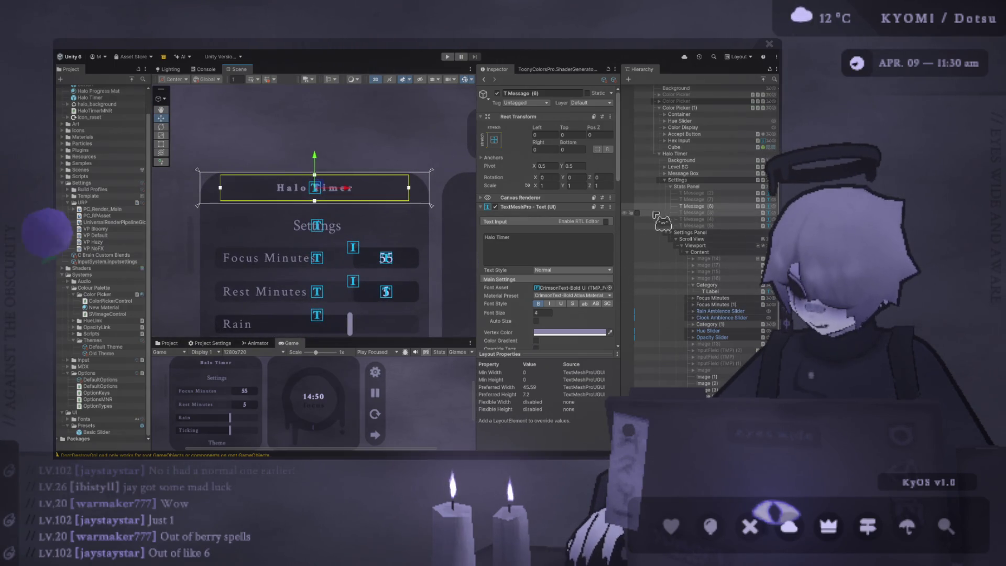
pyautogui.scroll(-1, 410, 230)
pyautogui.scroll(-2, 411, 230)
pyautogui.click(392, 217)
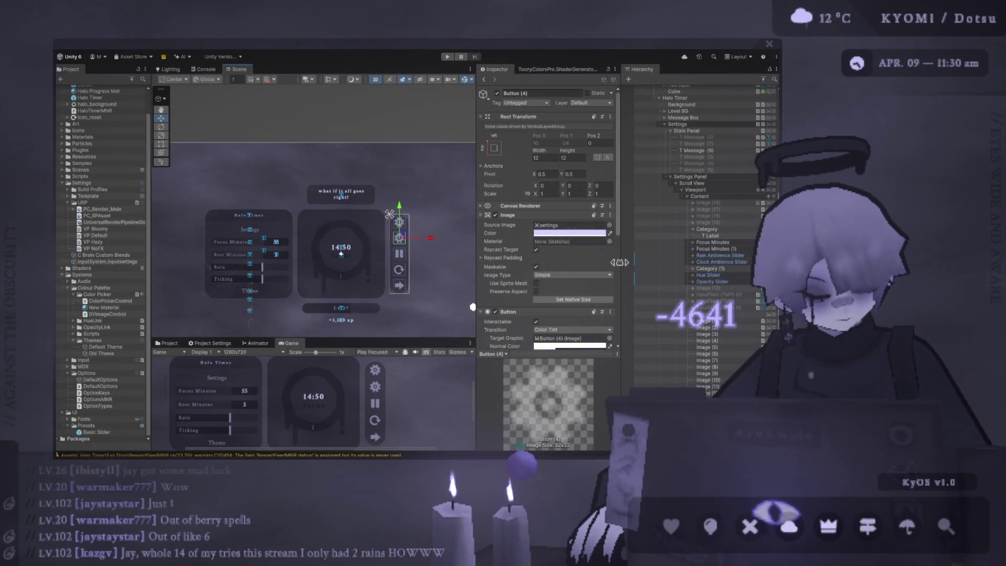
# Pan toward the button column and select the Halo Timer title text, restoring it after a deselect
pyautogui.scroll(2, 397, 240)
pyautogui.moveTo(452, 242); pyautogui.dragTo(466, 245)
pyautogui.scroll(-2, 763, 244)
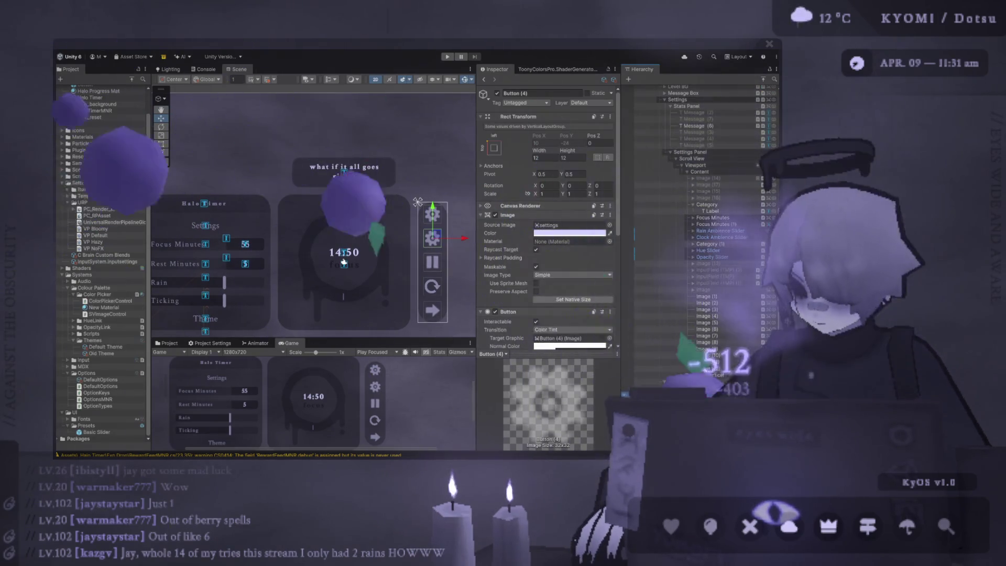
pyautogui.moveTo(344, 262); pyautogui.dragTo(446, 267)
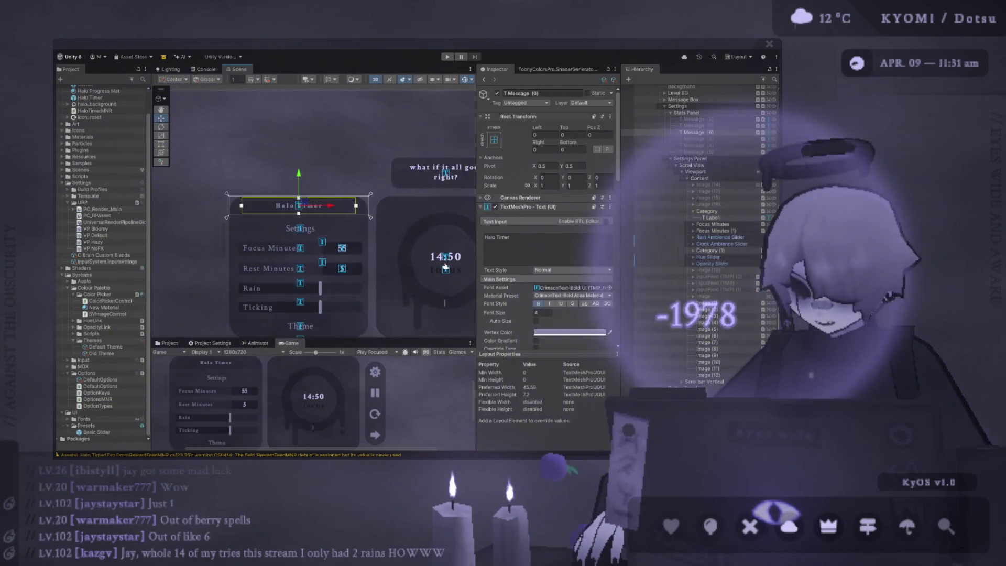
pyautogui.scroll(10, 712, 309)
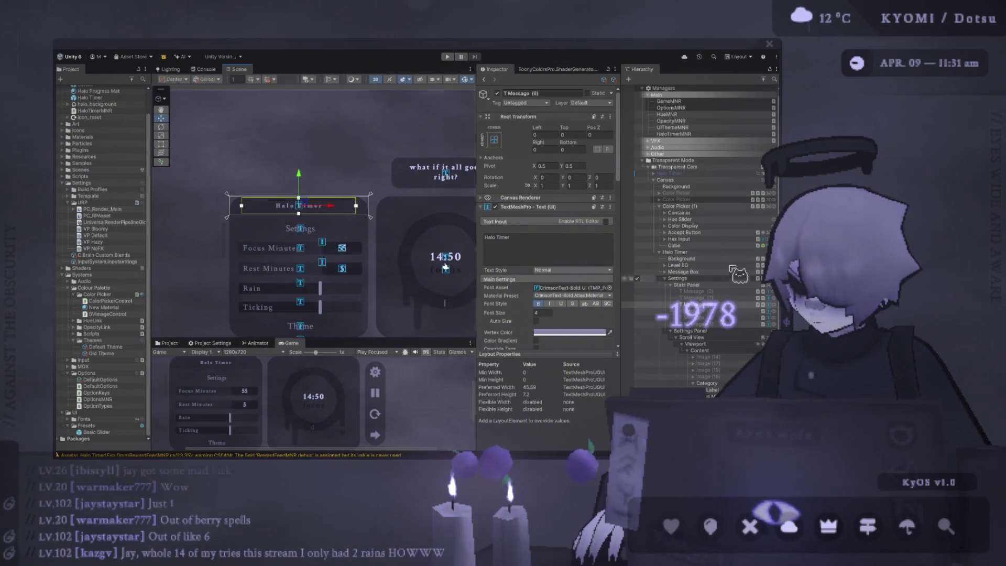
pyautogui.keyDown('ctrl'); pyautogui.click(707, 304); pyautogui.keyUp('ctrl')
pyautogui.scroll(-10, 710, 315)
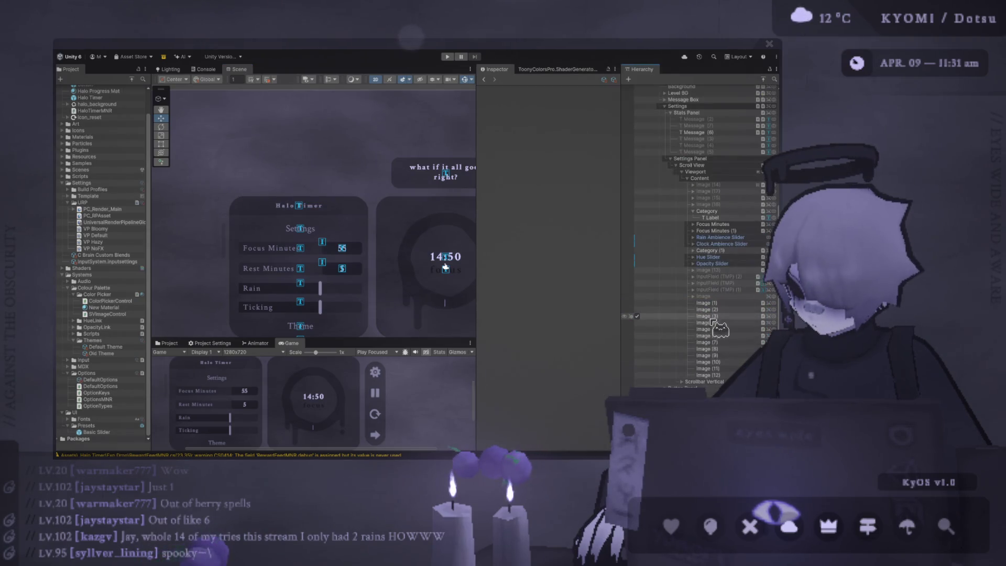
pyautogui.hotkey('ctrl', 'z')
pyautogui.scroll(3, 726, 246)
pyautogui.scroll(-3, 722, 236)
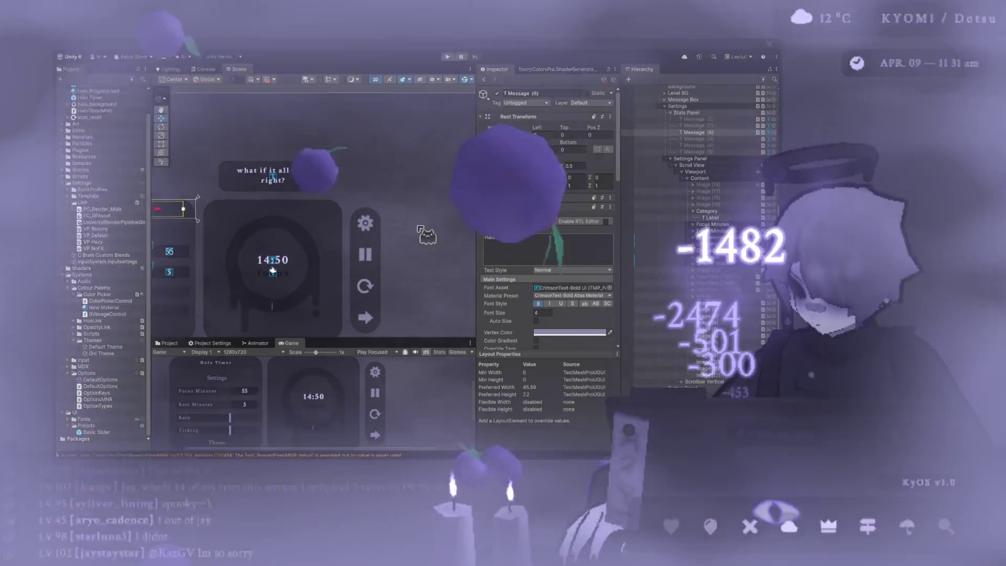
# Duplicate the gear button with Ctrl+D and drag the copy elsewhere in the Hierarchy
pyautogui.click(350, 208)
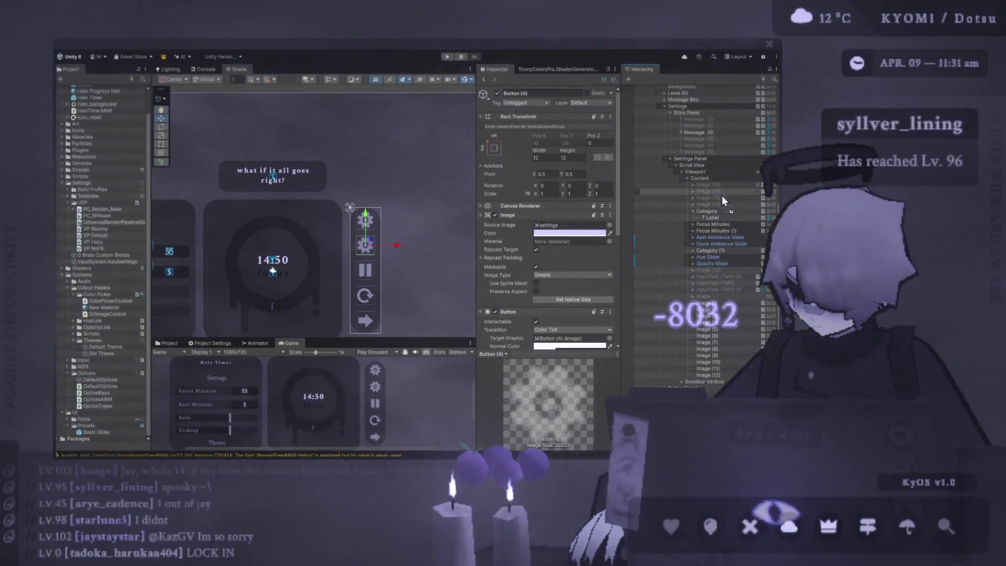
pyautogui.hotkey('ctrl', 'd')
pyautogui.moveTo(719, 215)
pyautogui.mouseDown()
pyautogui.moveTo(712, 173)
pyautogui.moveTo(725, 256)
pyautogui.moveTo(712, 174)
pyautogui.moveTo(700, 162)
pyautogui.mouseUp()
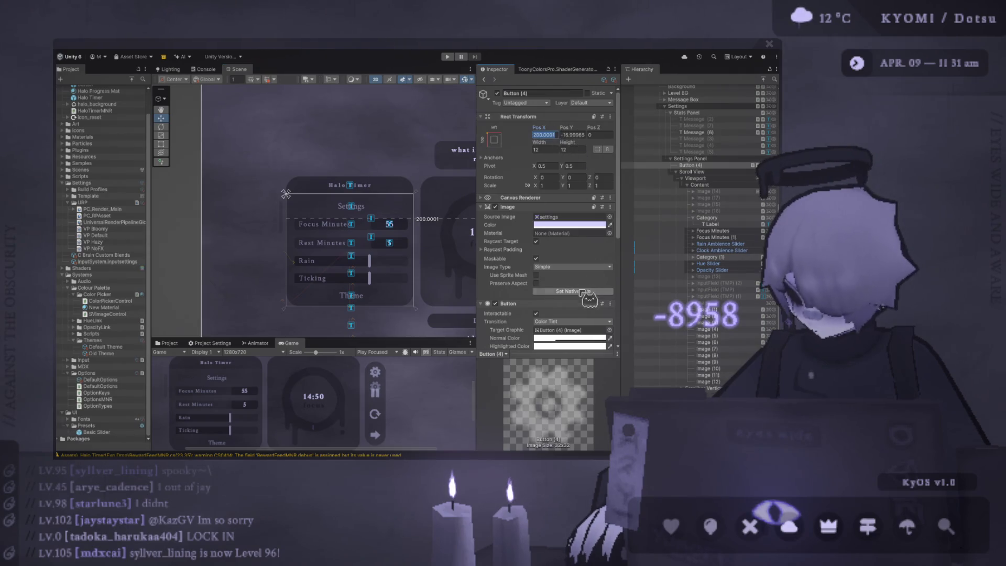
# Move the duplicate gear button out of the settings list and reselect the Halo Timer title
pyautogui.scroll(-5, 583, 293)
pyautogui.scroll(5, 551, 124)
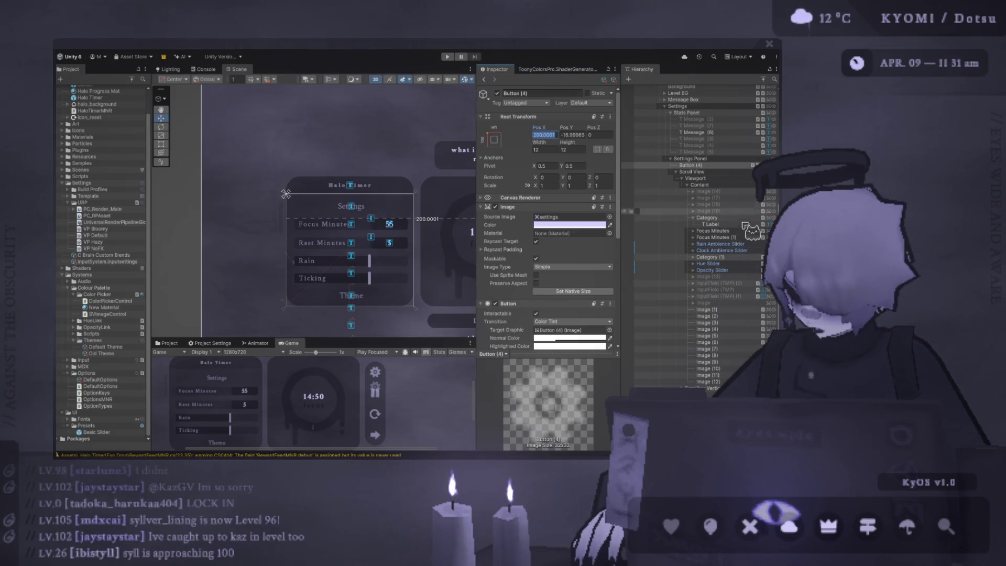
pyautogui.moveTo(736, 274); pyautogui.dragTo(734, 271)
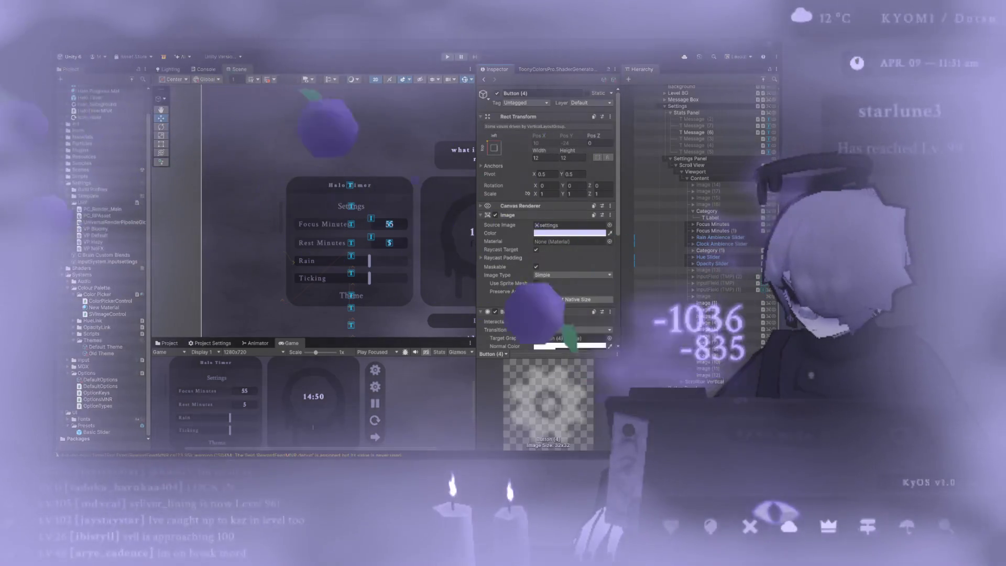
pyautogui.moveTo(702, 165); pyautogui.dragTo(700, 163)
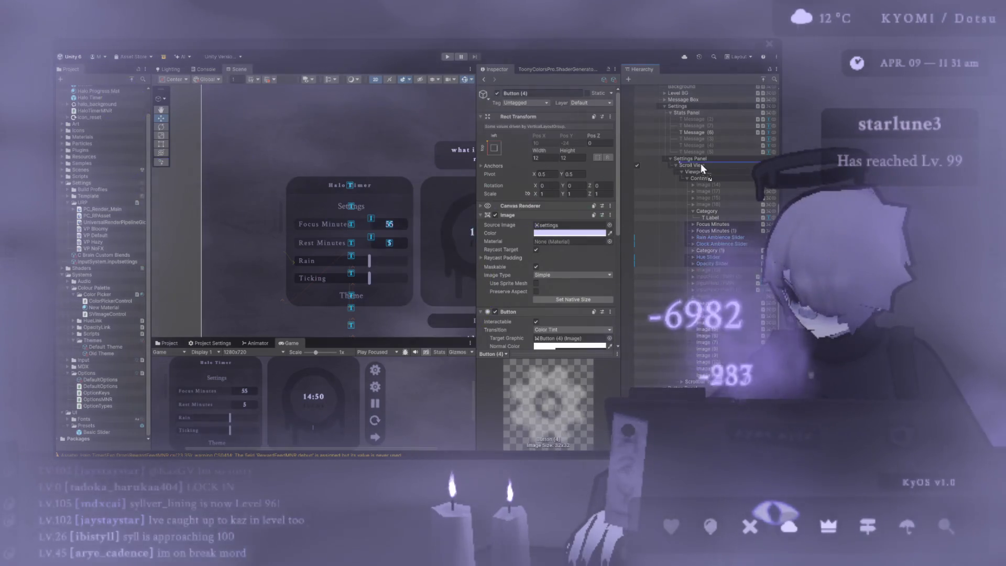
pyautogui.scroll(6, 702, 287)
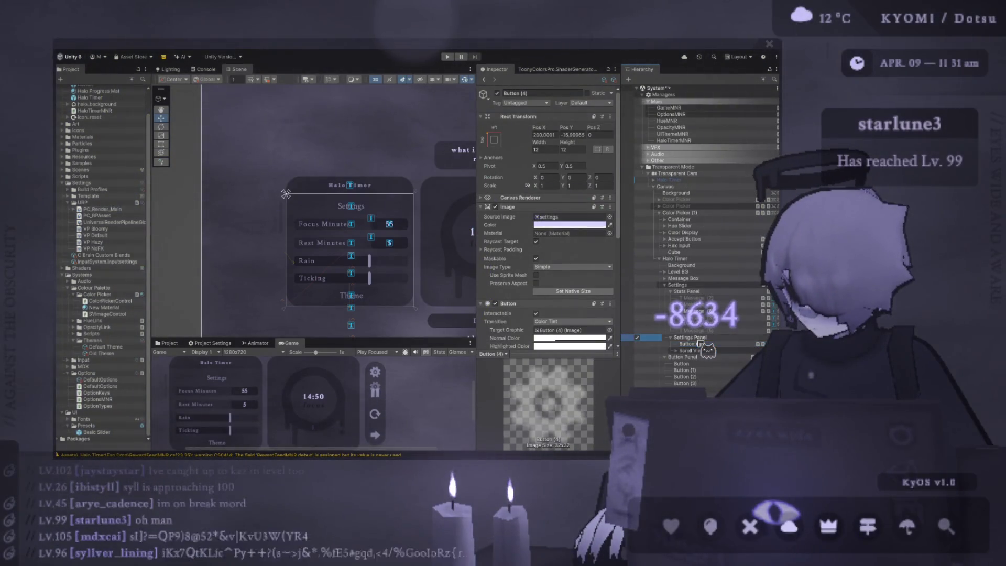
pyautogui.moveTo(383, 190); pyautogui.dragTo(382, 187)
pyautogui.click(383, 184)
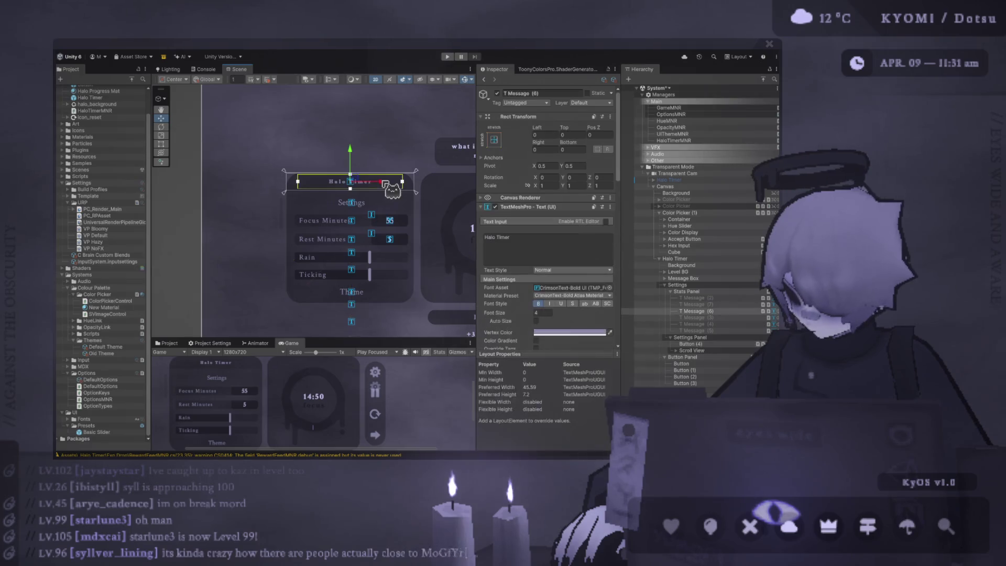
# Rename the Stats Panel object to Top Bar
pyautogui.click(671, 291)
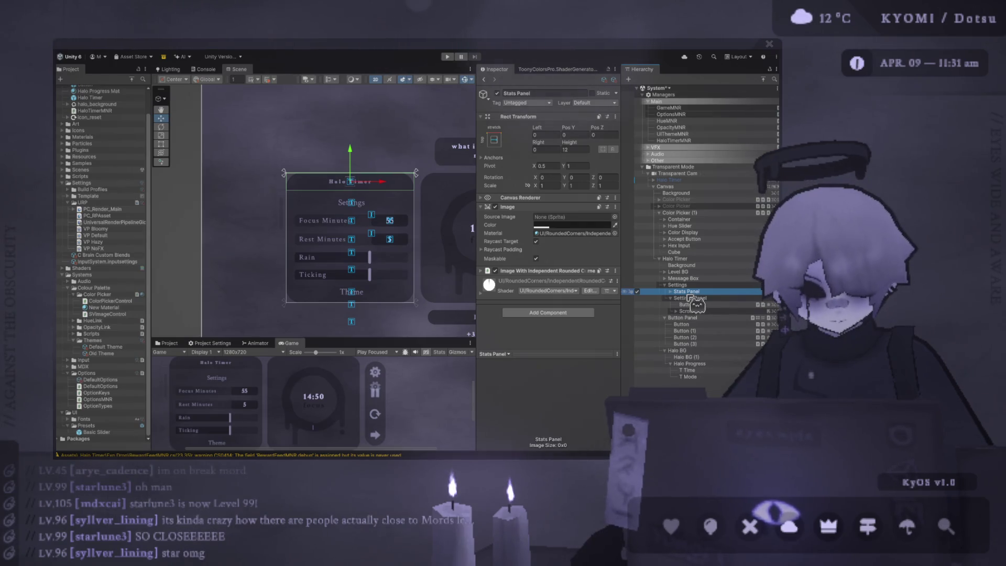
pyautogui.press('r')
pyautogui.press('F2')
pyautogui.write('St')
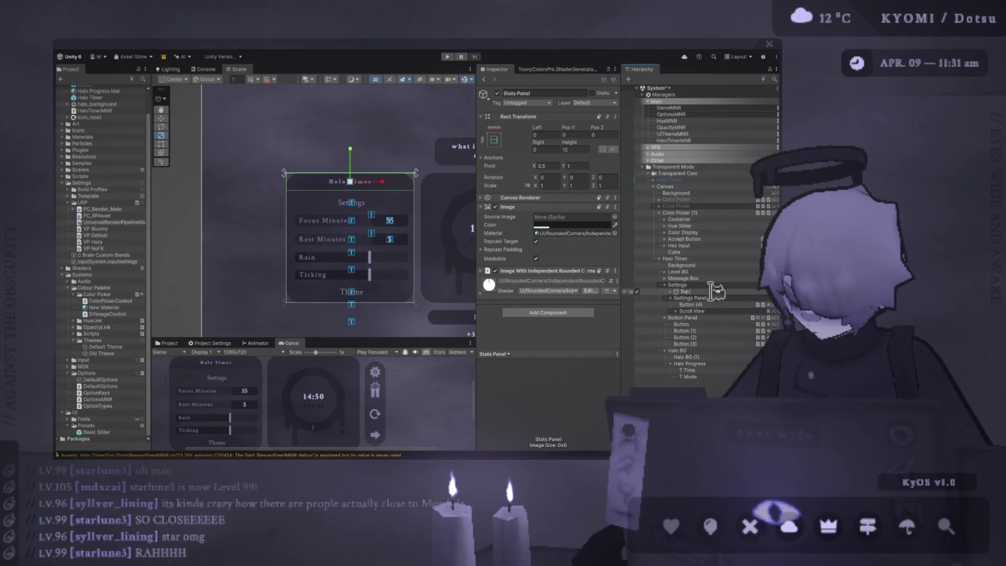
pyautogui.write('r')
pyautogui.press('Return')
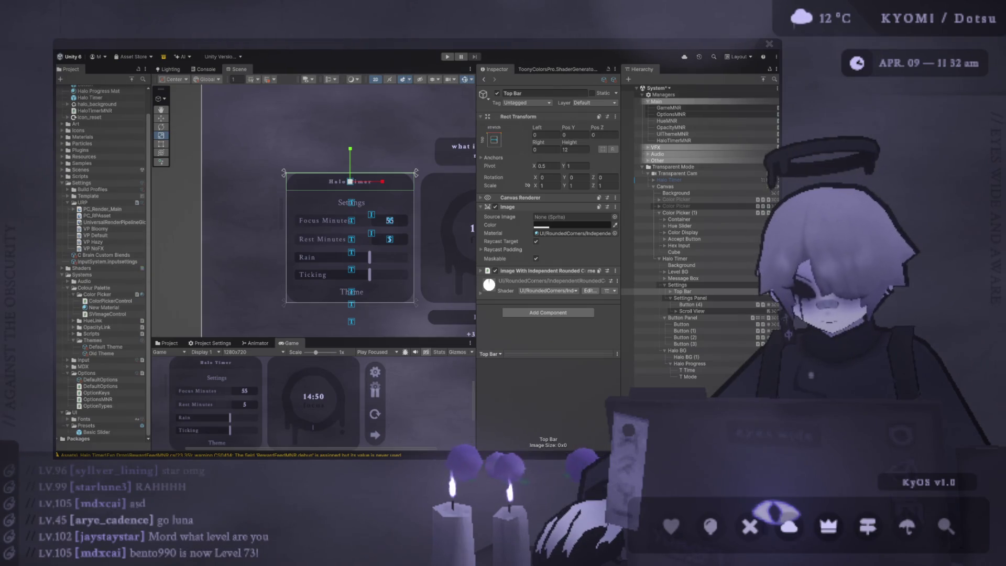
pyautogui.scroll(5, 394, 162)
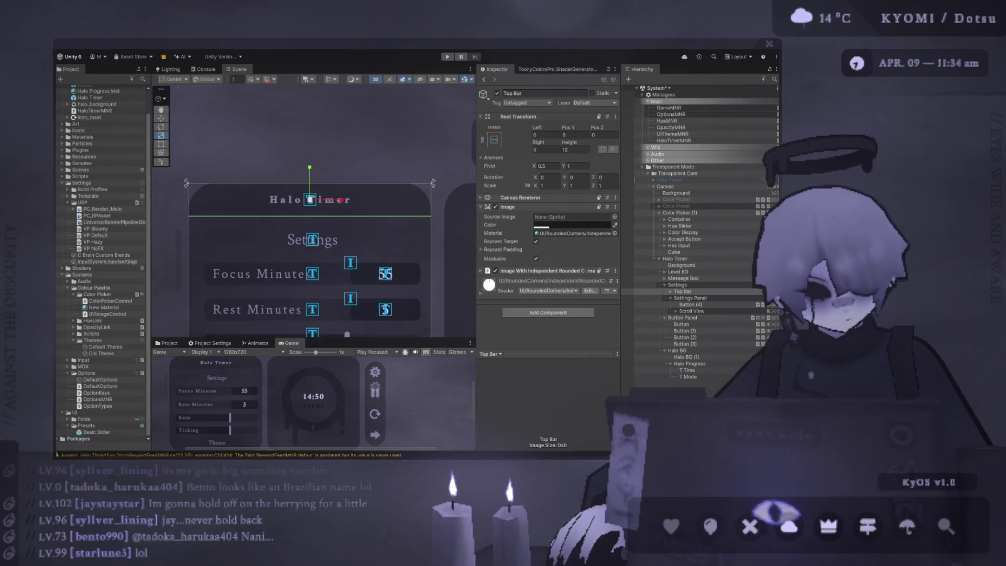
# Reposition Top Bar under Settings and delete its extra T Message text children
pyautogui.scroll(2, 277, 178)
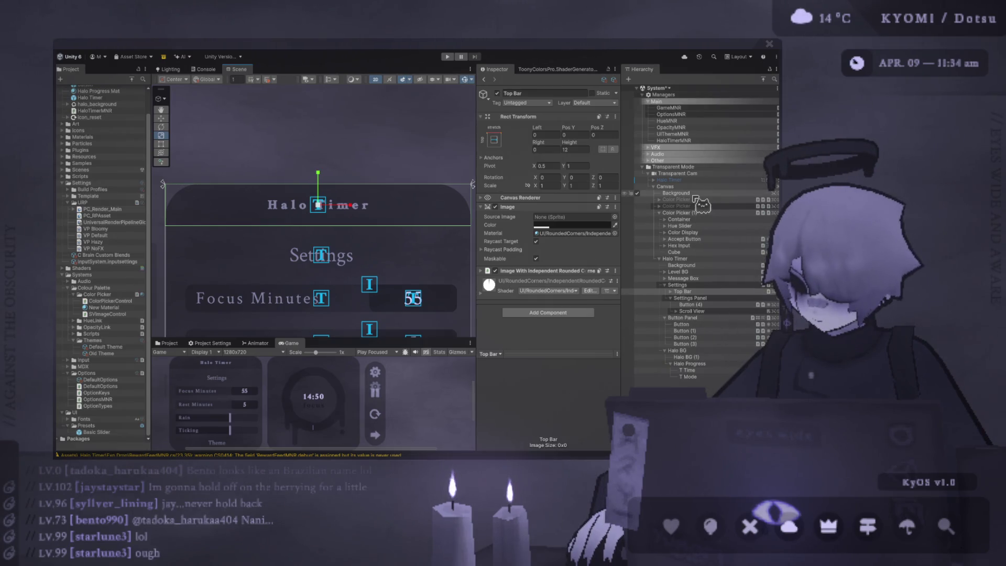
pyautogui.click(660, 213)
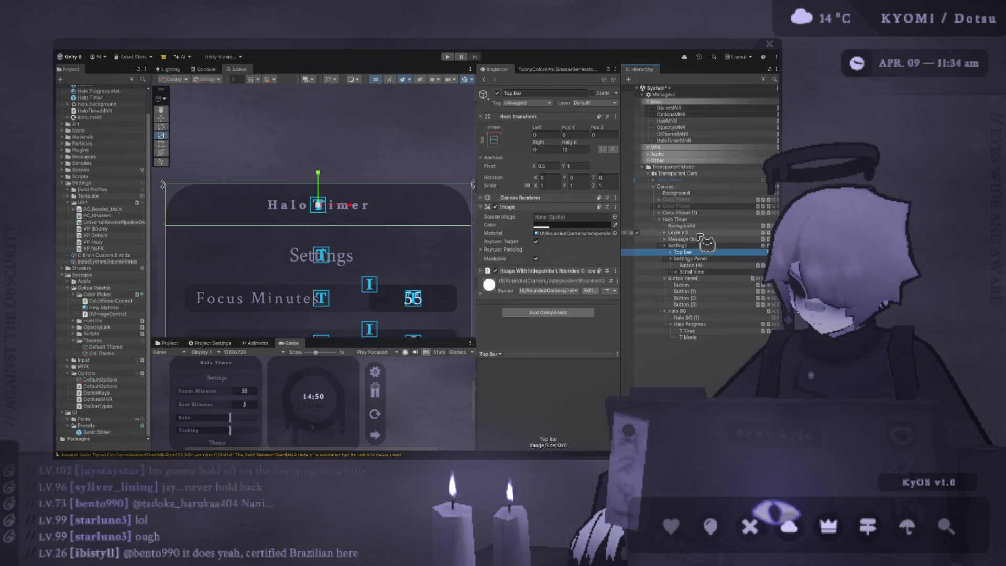
pyautogui.moveTo(703, 249)
pyautogui.mouseDown()
pyautogui.moveTo(705, 261)
pyautogui.moveTo(695, 255)
pyautogui.mouseUp()
pyautogui.click(671, 252)
pyautogui.click(655, 272)
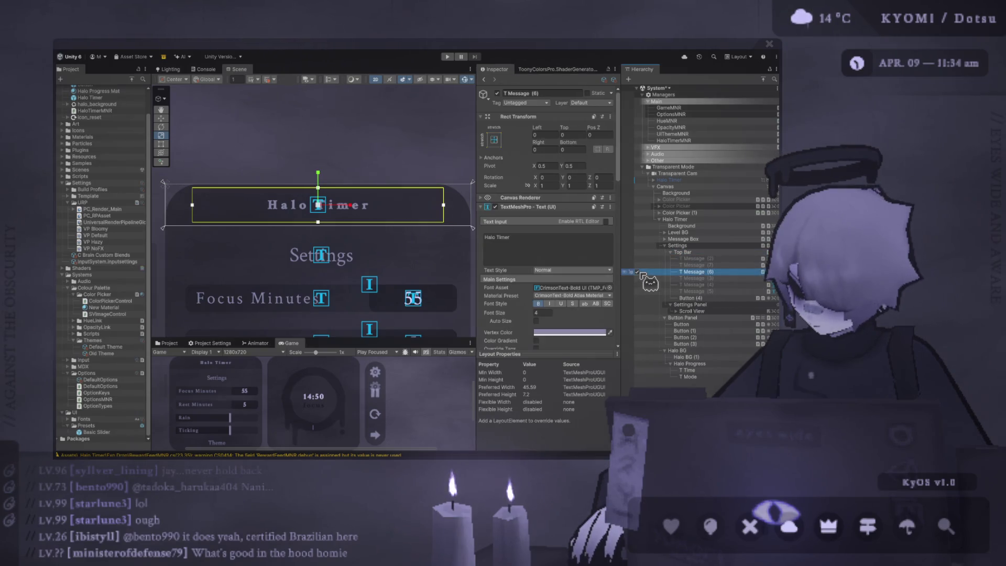
pyautogui.press('Down')
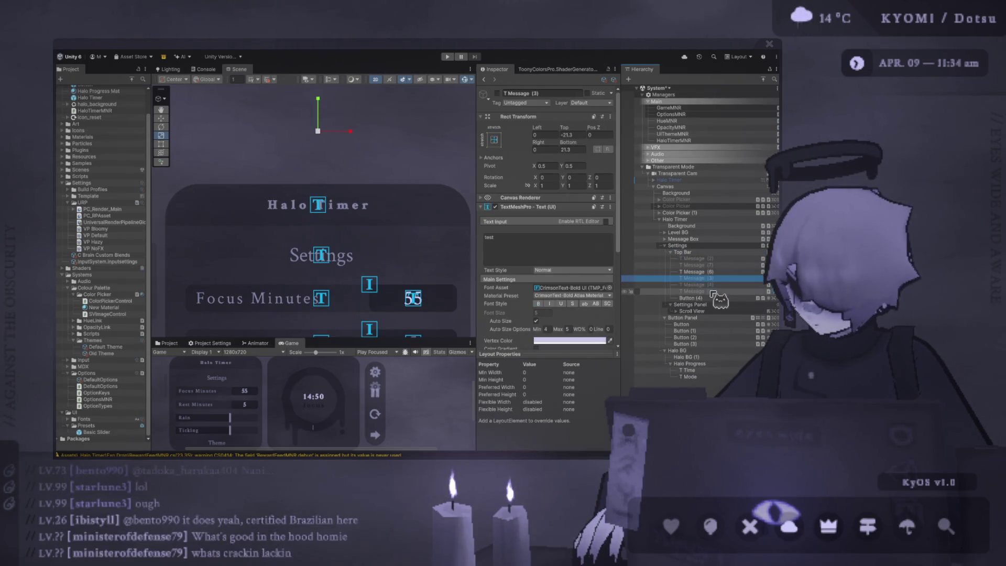
pyautogui.click(697, 258)
pyautogui.keyDown('shift'); pyautogui.click(711, 265); pyautogui.keyUp('shift')
pyautogui.press('Delete')
# Set the gear Button (4) Pos X to 0 and hide the Halo Timer title text
pyautogui.click(694, 266)
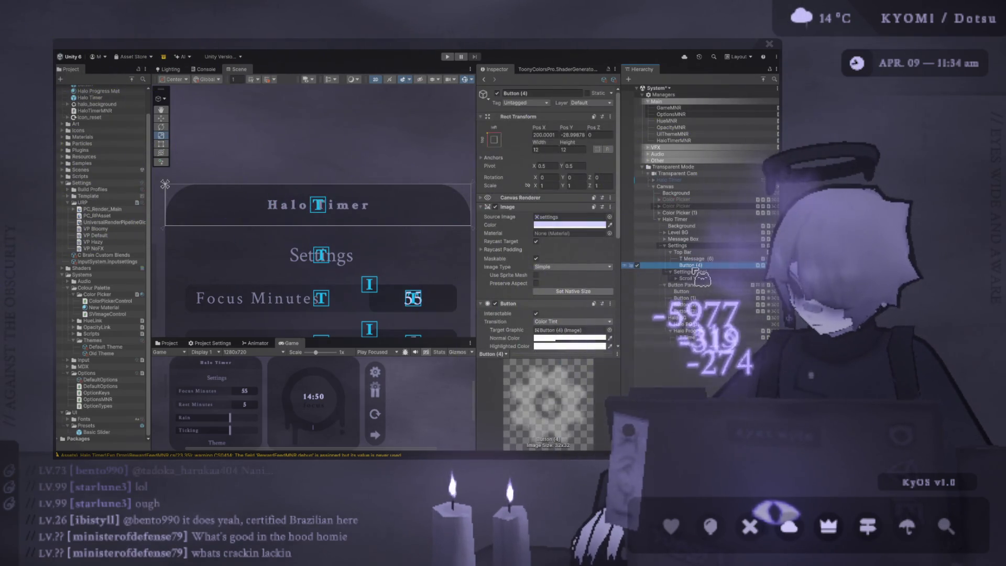
pyautogui.click(545, 135)
pyautogui.write('0')
pyautogui.press('Return')
pyautogui.click(574, 135)
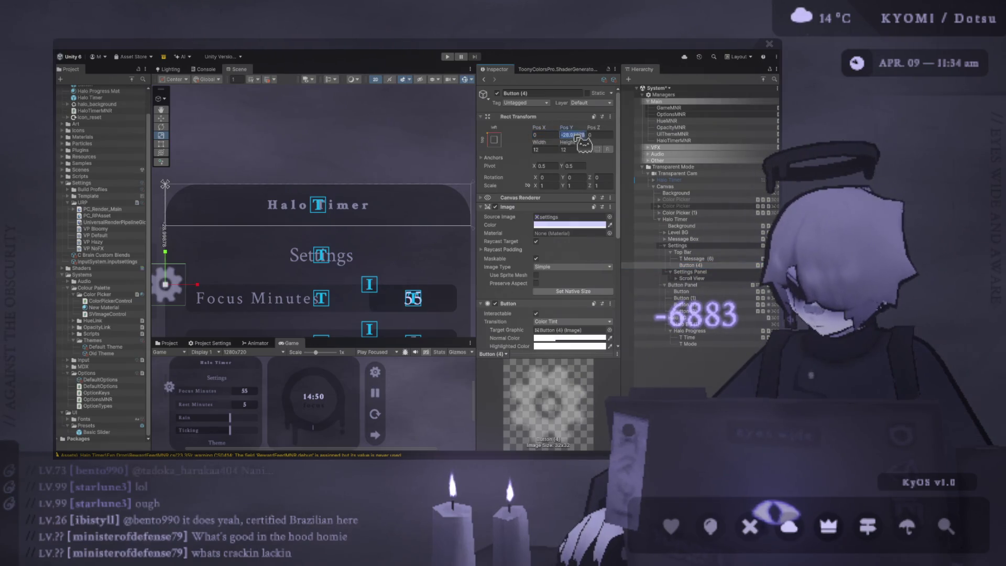
pyautogui.write('0')
pyautogui.click(675, 252)
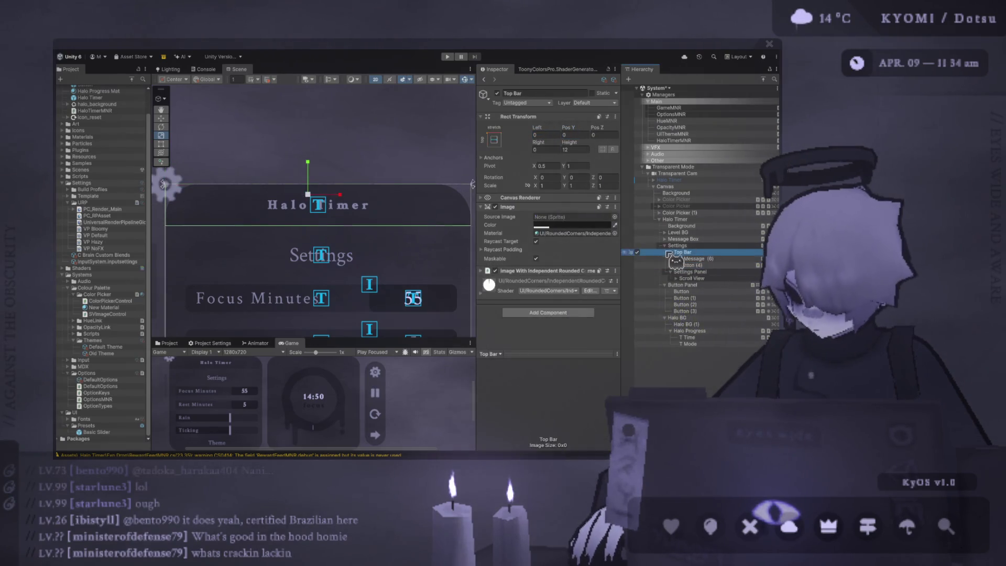
pyautogui.hotkey('alt', 'shift', 'a')
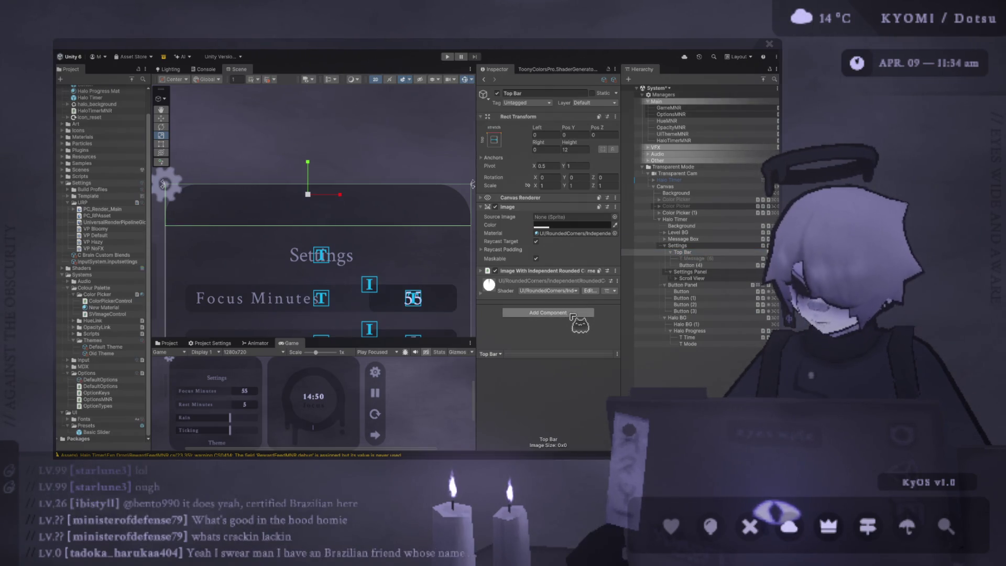
# Add a Horizontal Layout Group to Top Bar with padding 10 and Middle Center alignment
pyautogui.hotkey('ctrl', 'z')
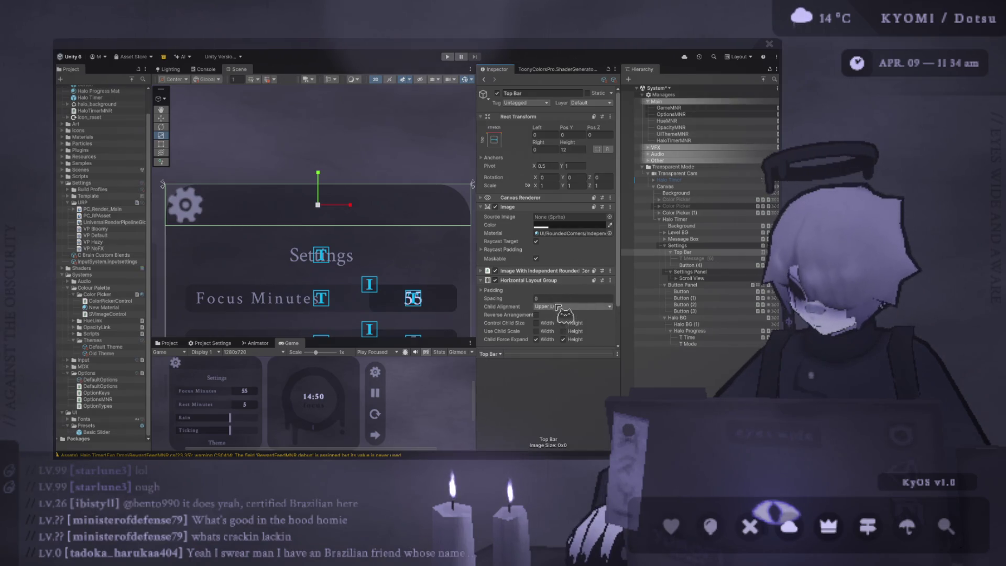
pyautogui.scroll(-2, 560, 310)
pyautogui.click(497, 246)
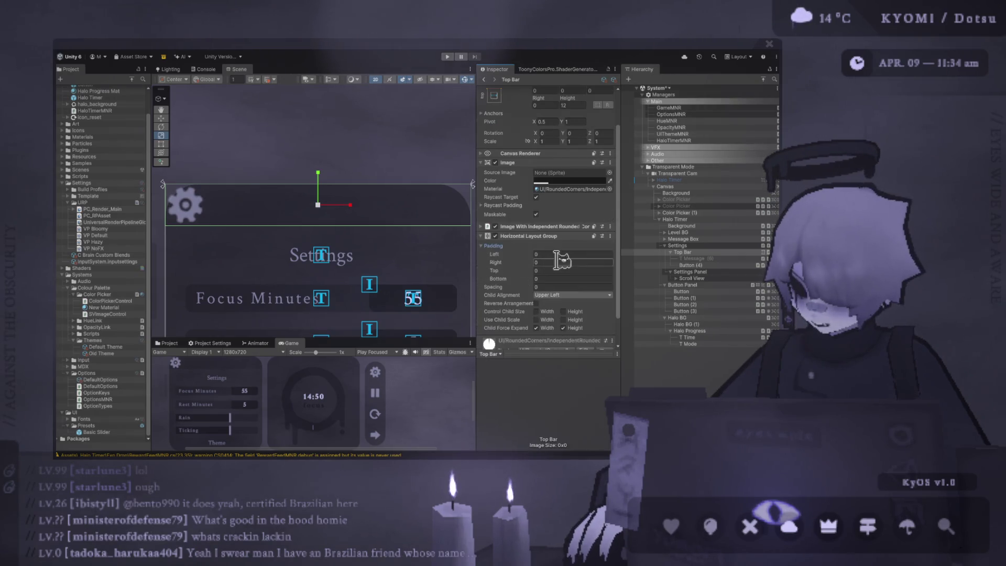
pyautogui.write('10')
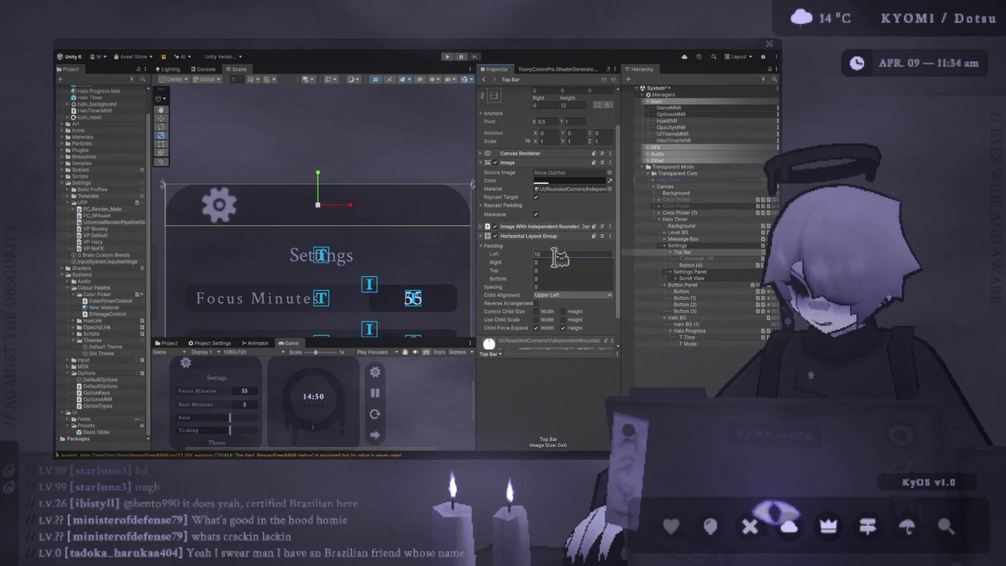
pyautogui.click(573, 295)
pyautogui.click(574, 335)
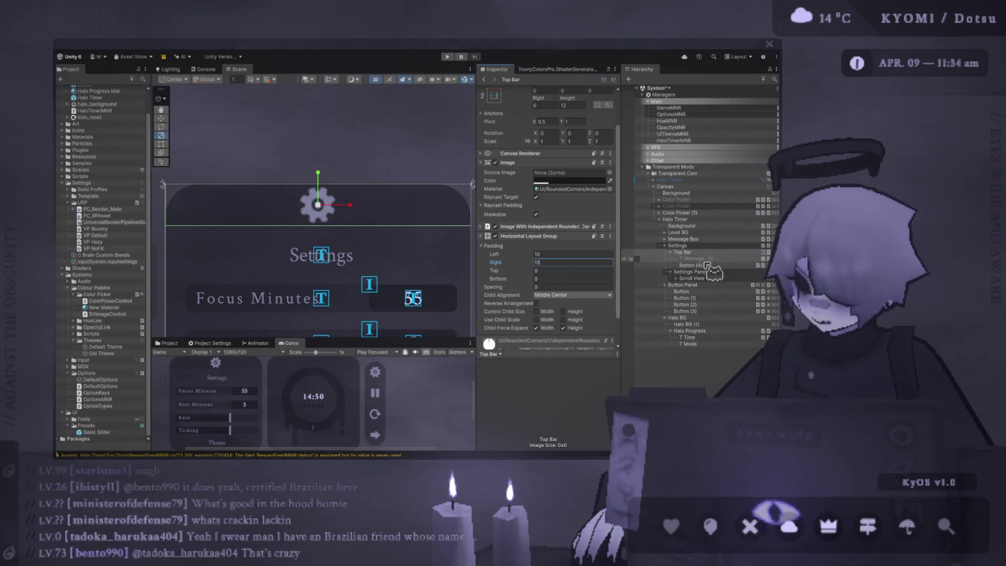
# Duplicate the gear button twice into Button (5) and Button (6), trying spacing -100
pyautogui.click(706, 266)
pyautogui.hotkey('ctrl', 'd')
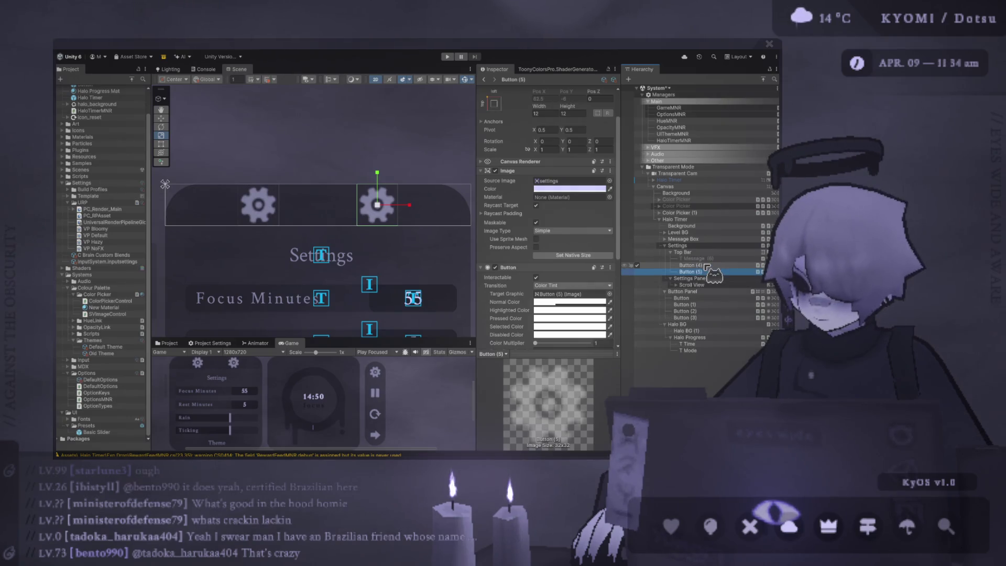
pyautogui.click(712, 253)
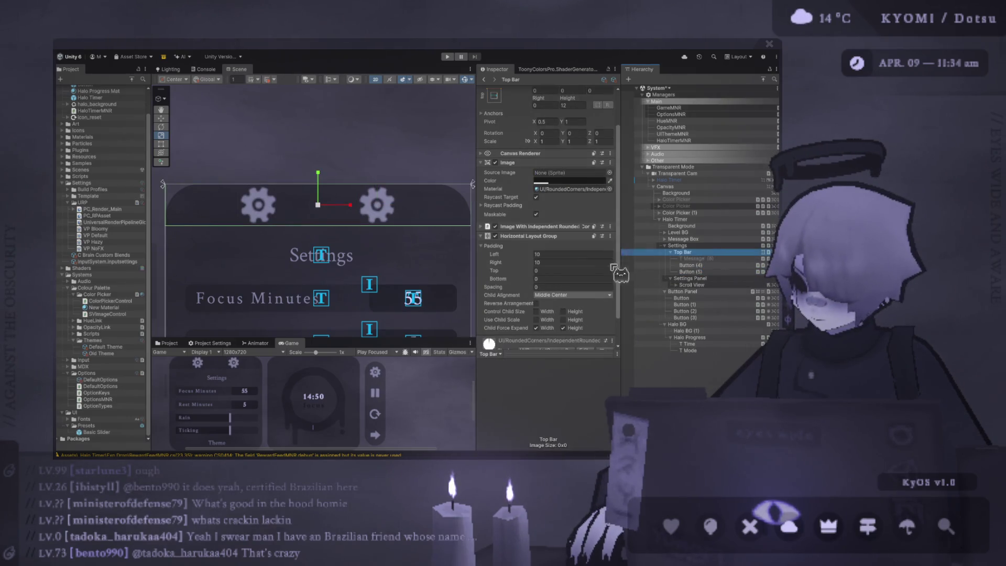
pyautogui.click(595, 288)
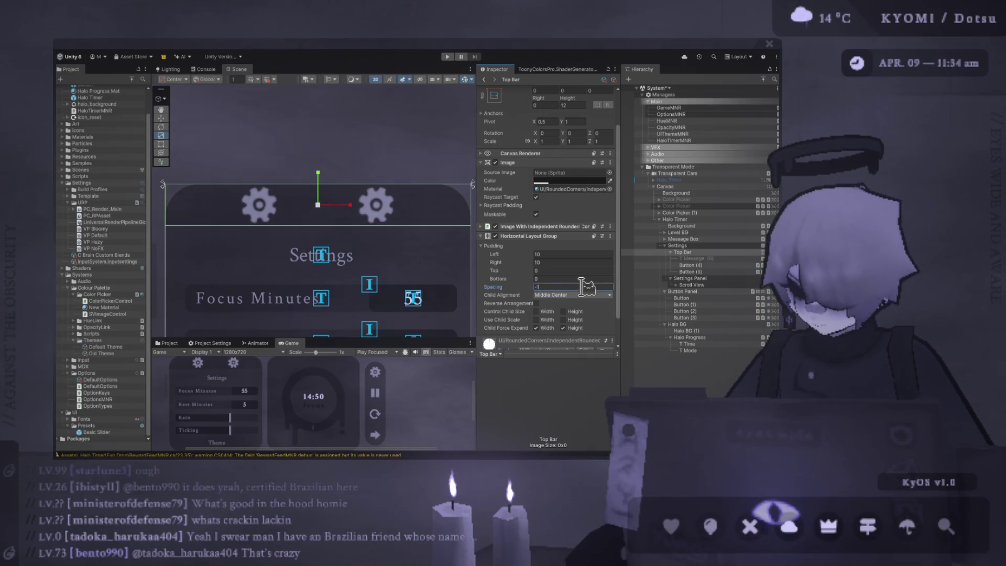
pyautogui.write('-100')
pyautogui.click(692, 272)
pyautogui.hotkey('ctrl', 'd')
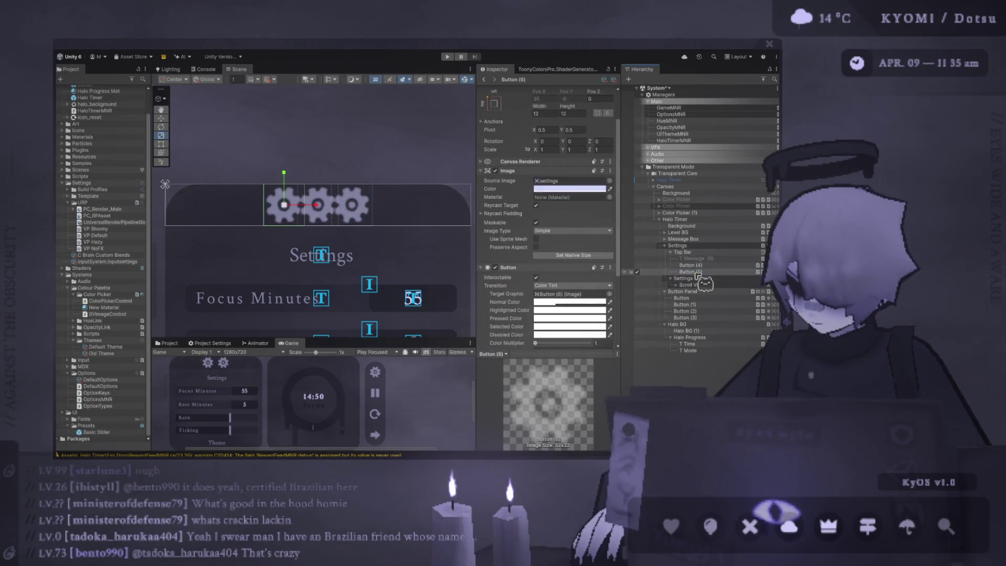
# Set the gear spacing to 3 and turn off Force Expand Width so gears don't stretch
pyautogui.click(691, 253)
pyautogui.click(586, 287)
pyautogui.write('10')
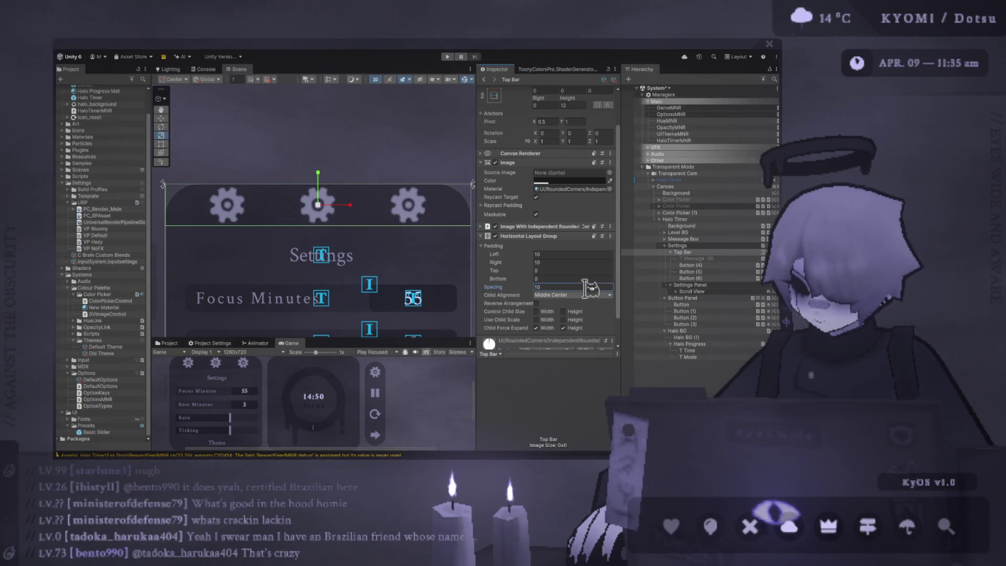
pyautogui.click(545, 328)
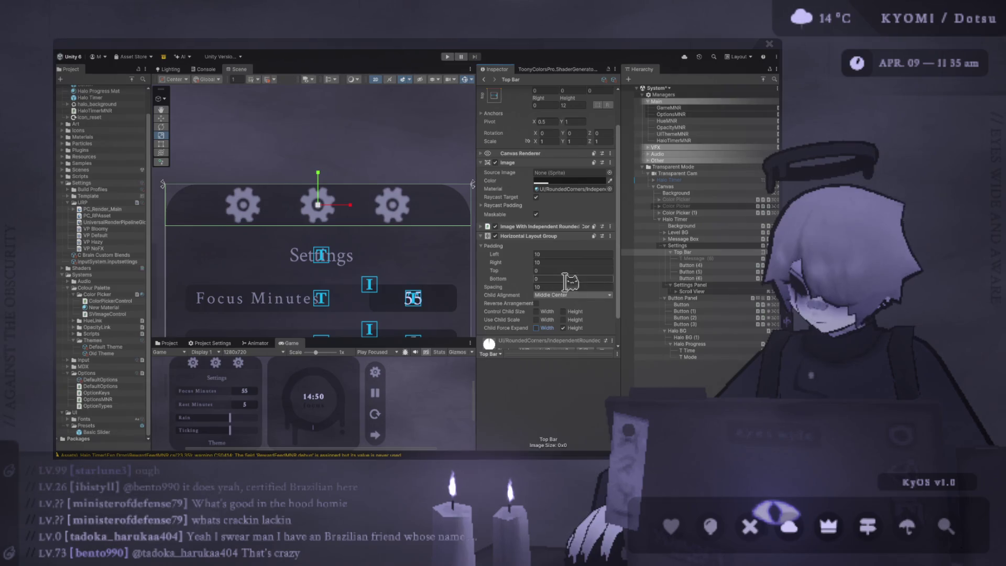
pyautogui.write('0')
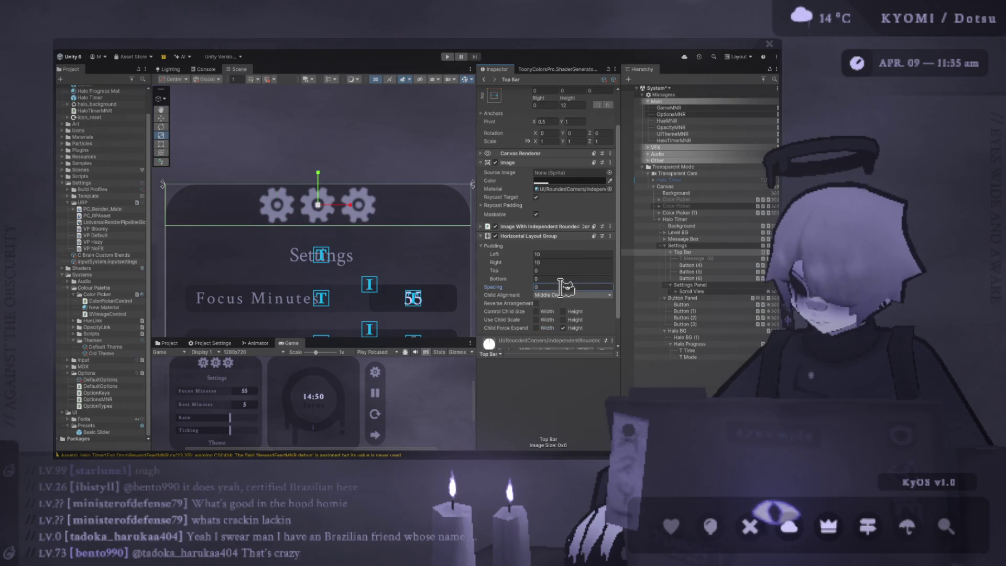
pyautogui.write('3')
pyautogui.scroll(-1, 397, 309)
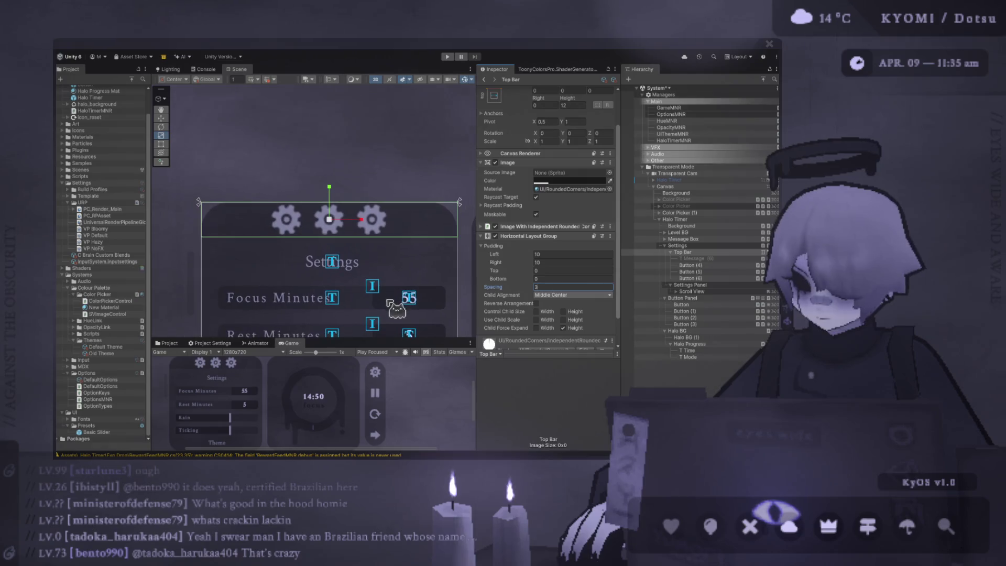
pyautogui.click(703, 278)
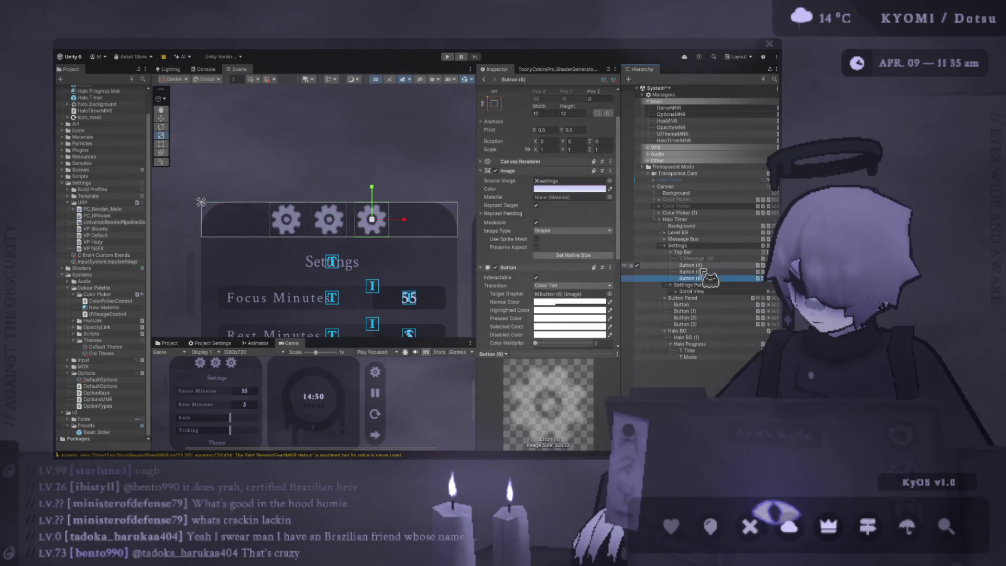
# Select Button (4) through Button (6) and set their width and height to 10
pyautogui.keyDown('shift'); pyautogui.click(691, 265); pyautogui.keyUp('shift')
pyautogui.click(549, 149)
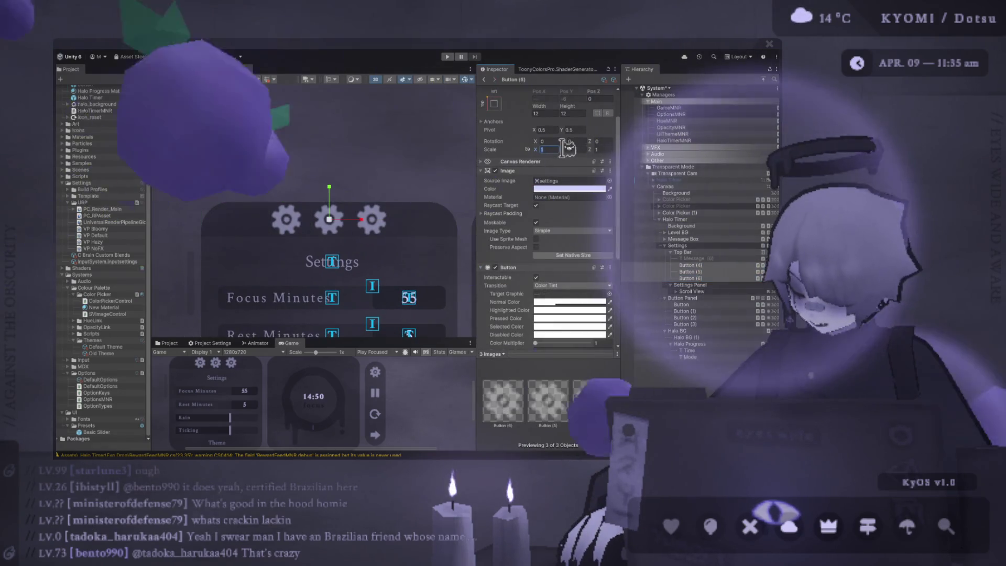
pyautogui.click(545, 114)
pyautogui.write('10')
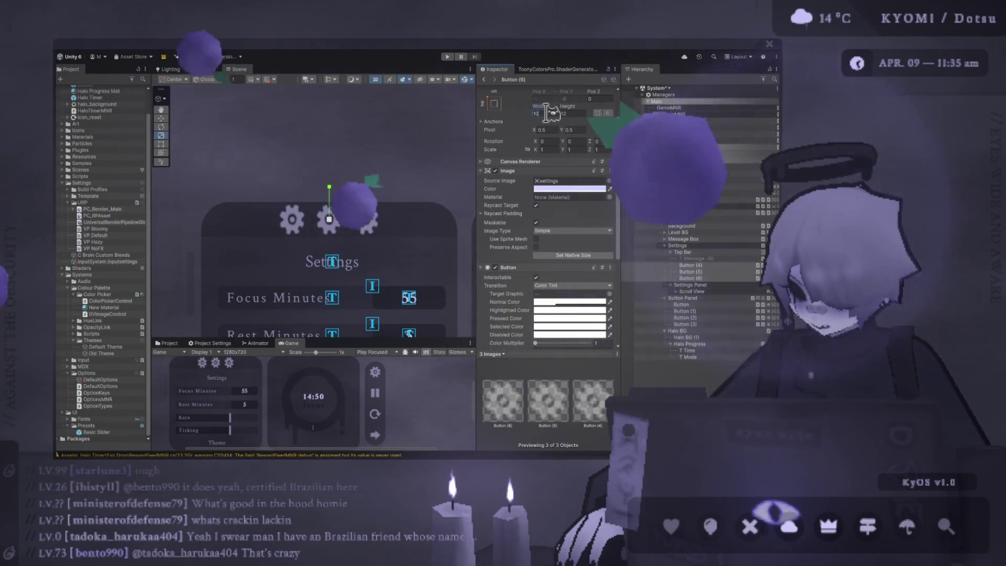
pyautogui.click(566, 113)
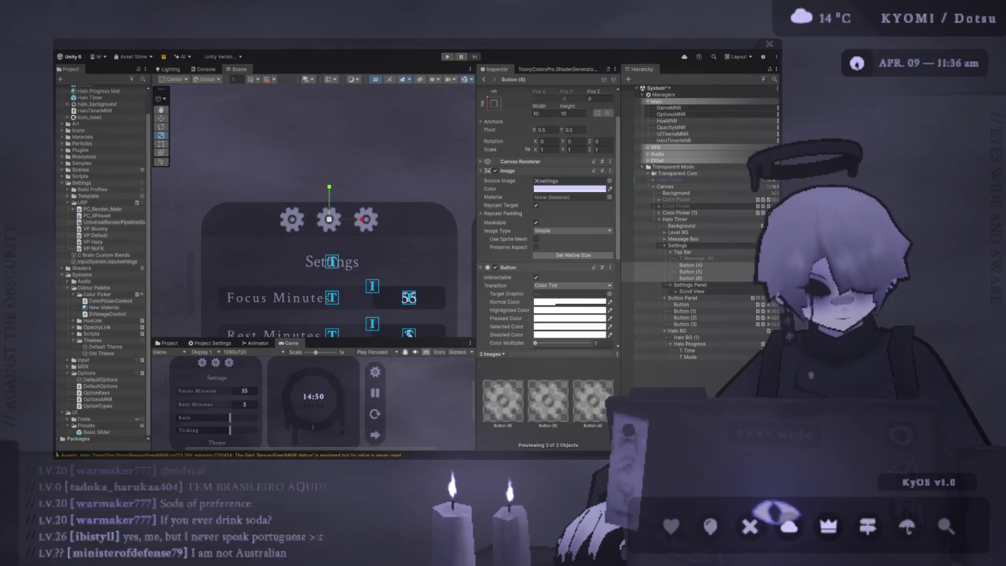
# Resize the three selected gear buttons to 7 by 7
pyautogui.scroll(-2, 310, 258)
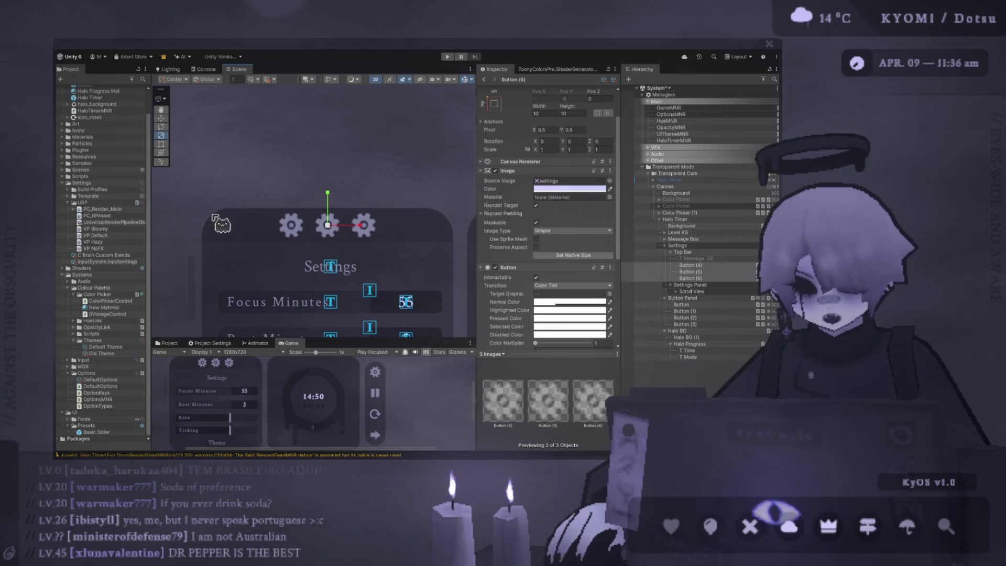
pyautogui.click(553, 113)
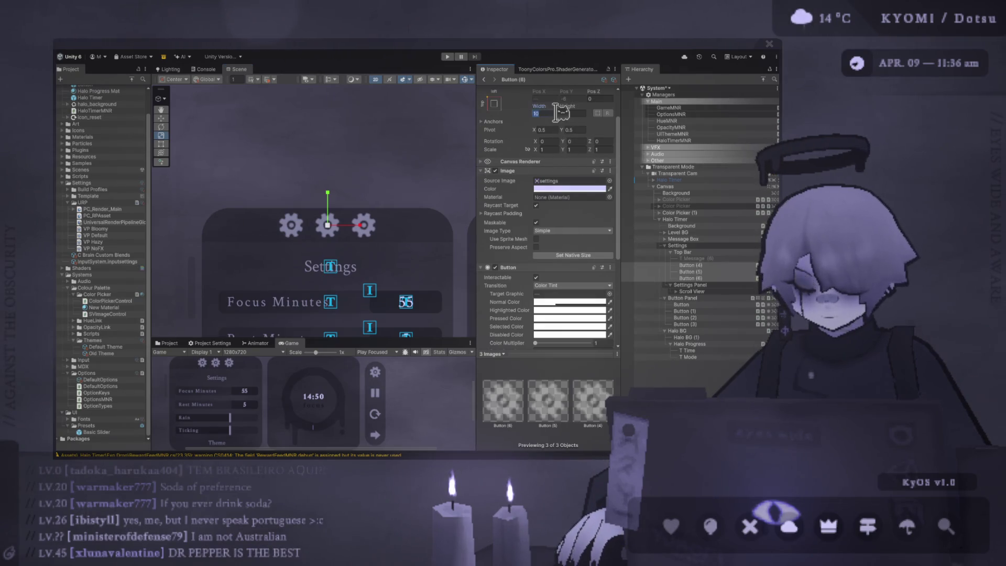
pyautogui.write('7')
pyautogui.click(575, 114)
pyautogui.write('7')
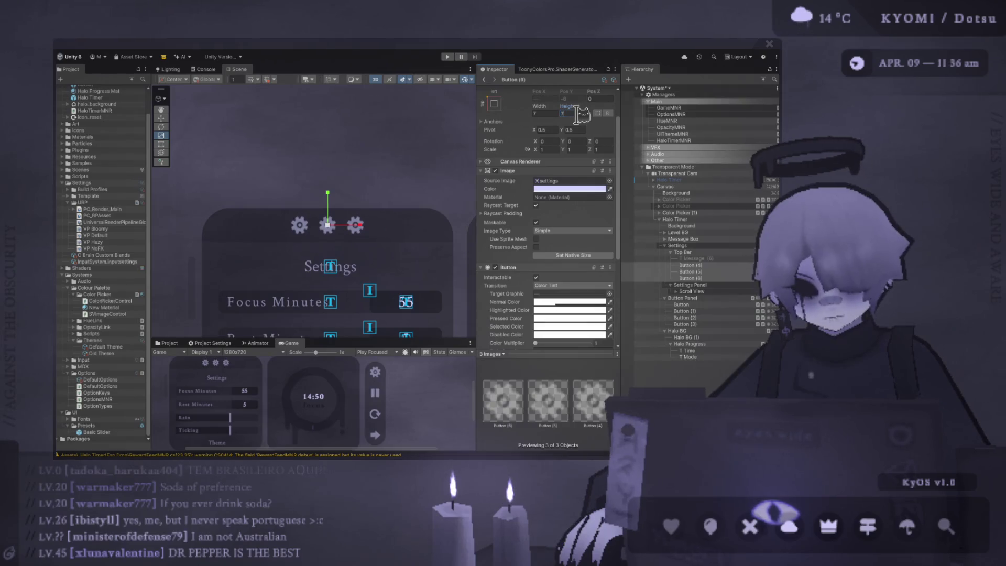
pyautogui.moveTo(386, 338)
pyautogui.mouseDown()
pyautogui.moveTo(387, 246)
pyautogui.moveTo(387, 262)
pyautogui.mouseUp()
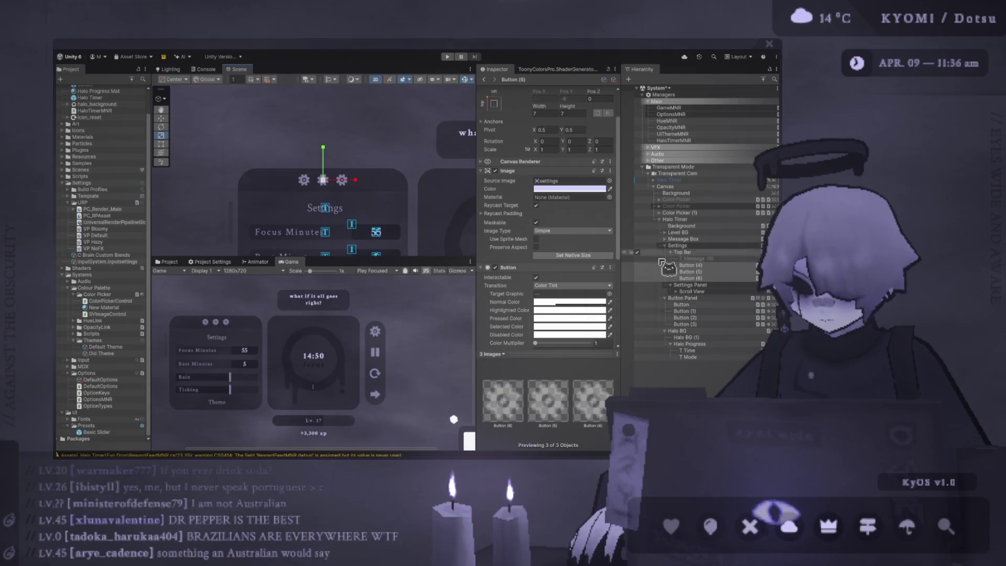
# Set the Top Bar Horizontal Layout Group spacing to 5
pyautogui.click(702, 254)
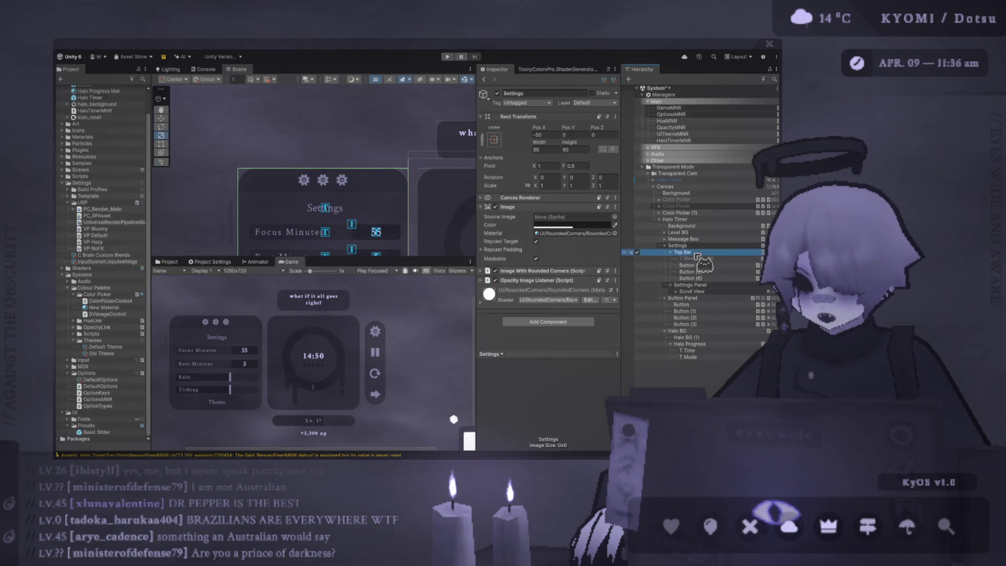
pyautogui.click(550, 331)
pyautogui.write('5')
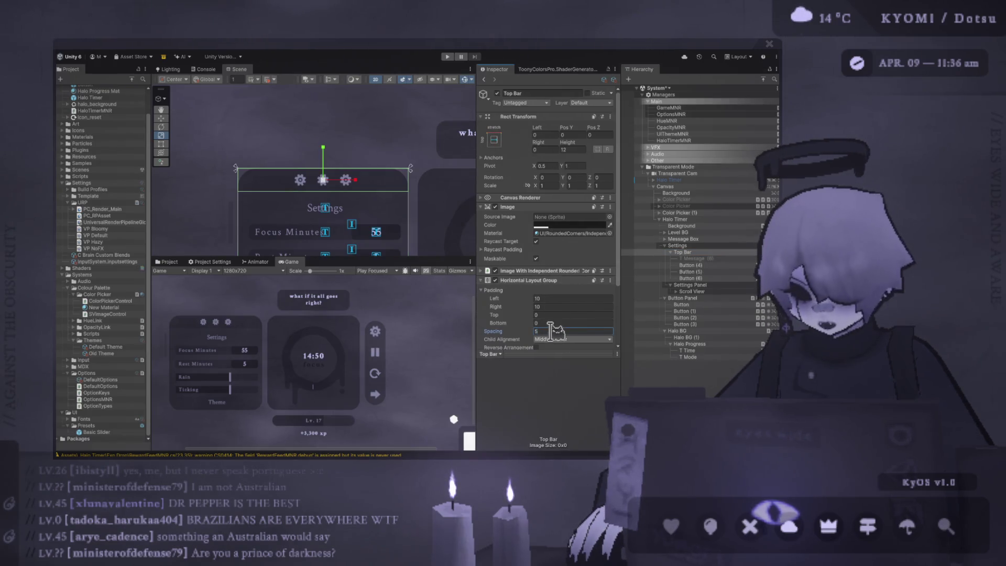
pyautogui.press('Return')
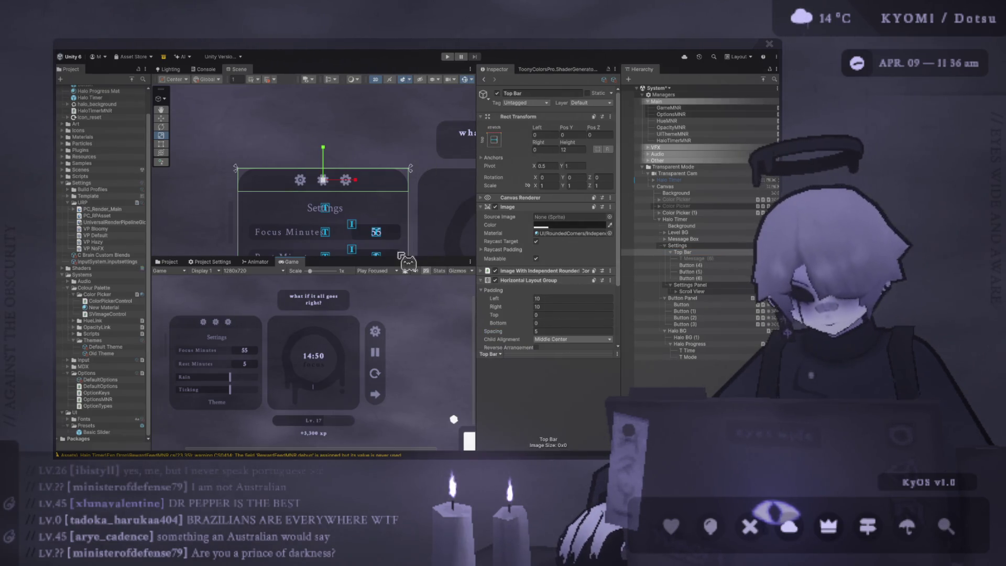
pyautogui.click(335, 215)
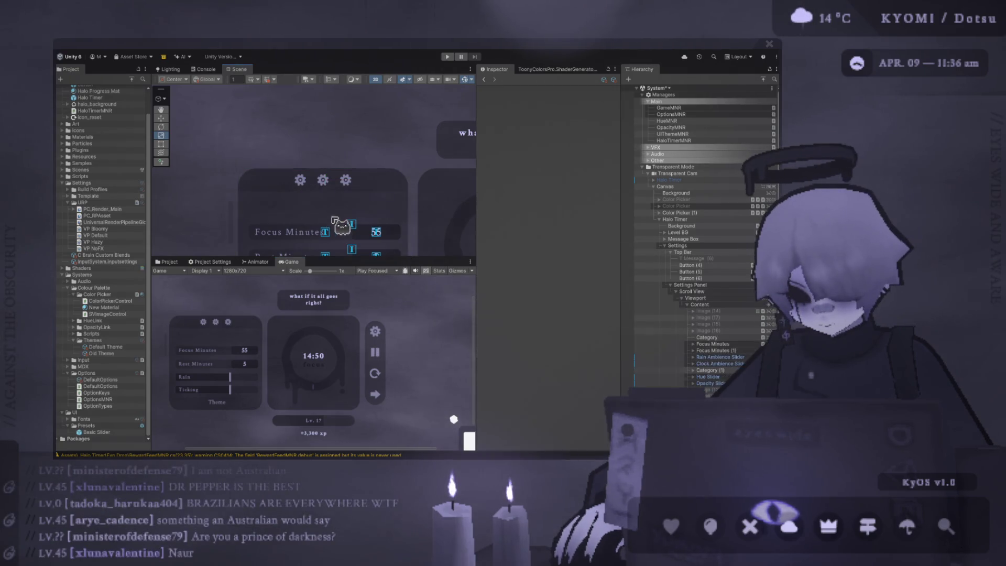
# Delete the Category and Category (1) header rows from the settings Content list
pyautogui.press('f')
pyautogui.click(343, 238)
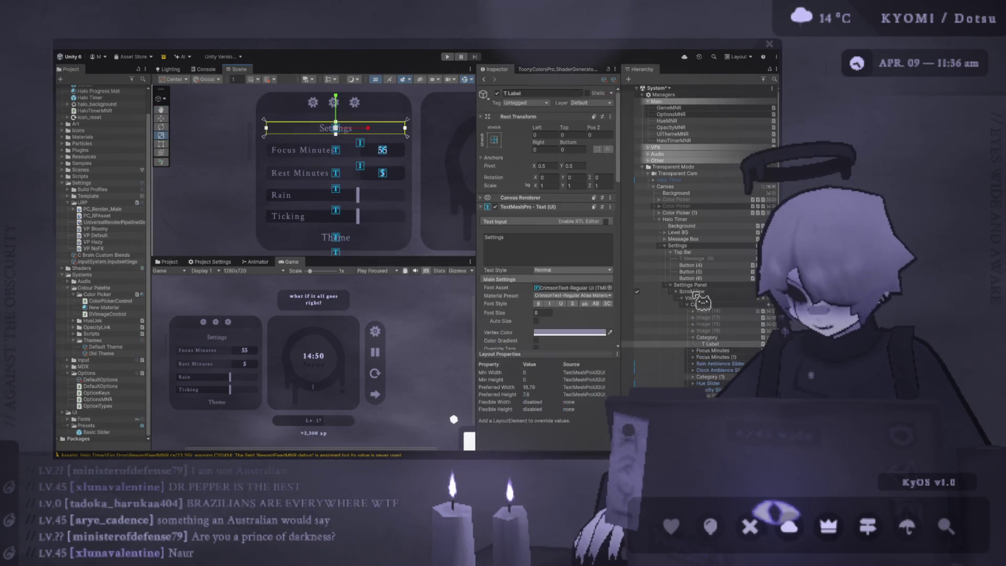
pyautogui.keyDown('ctrl'); pyautogui.click(708, 337); pyautogui.keyUp('ctrl')
pyautogui.press('Delete')
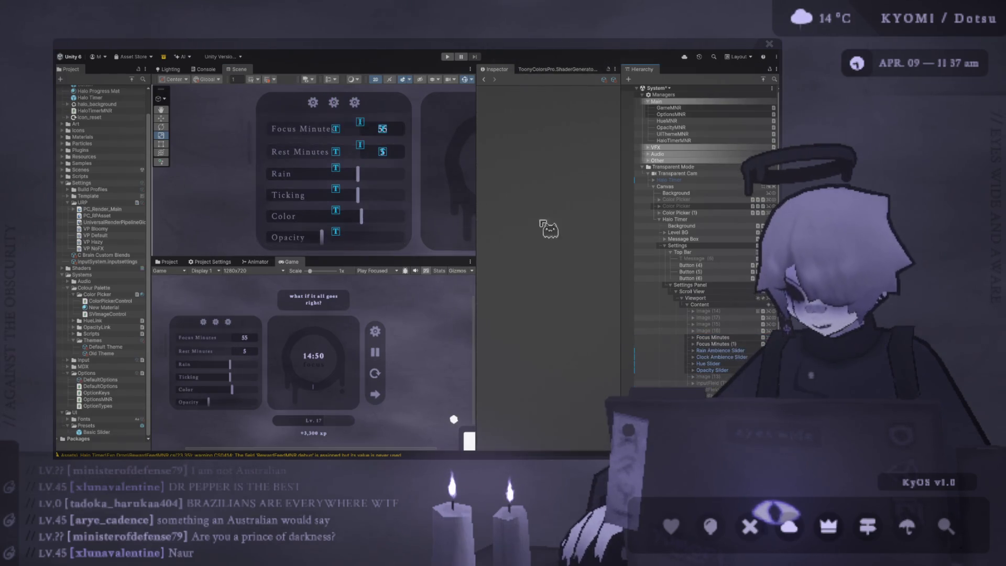
pyautogui.scroll(2, 359, 242)
pyautogui.scroll(1, 359, 240)
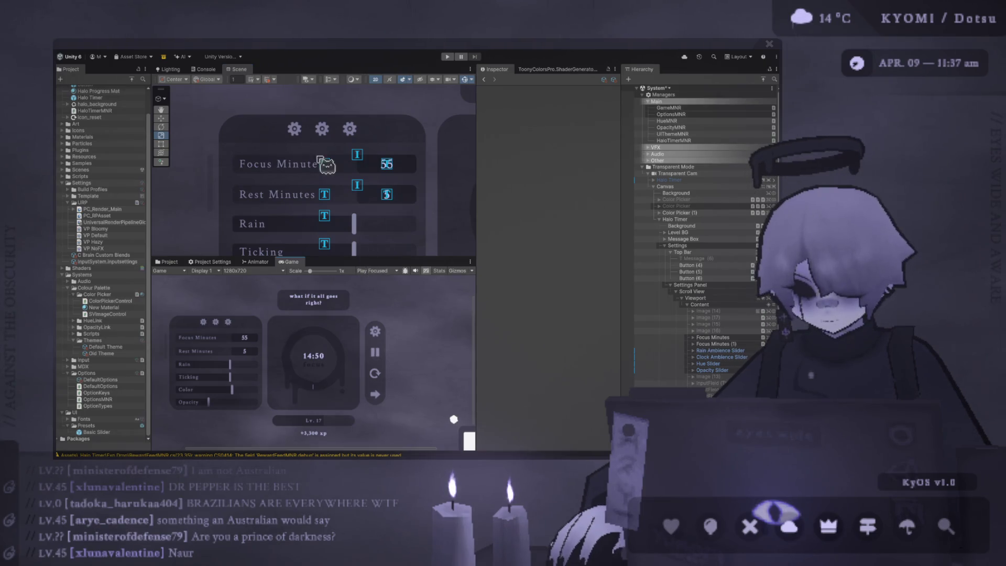
pyautogui.moveTo(359, 200); pyautogui.dragTo(374, 258)
pyautogui.click(310, 188)
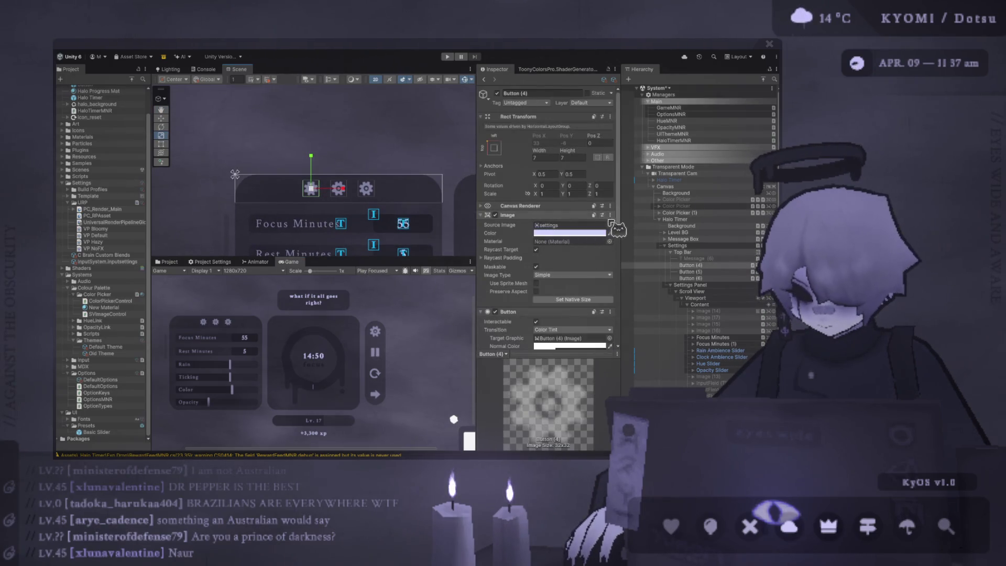
pyautogui.click(339, 188)
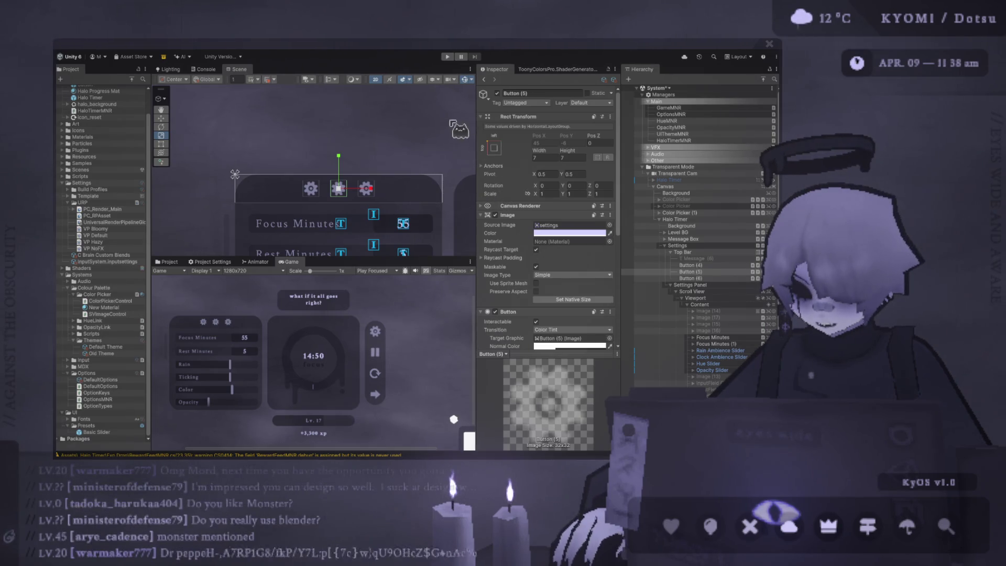
# Give Button (5) the card-diamonds icon and Button (6) the bars icon
pyautogui.hotkey('ctrl', 'z')
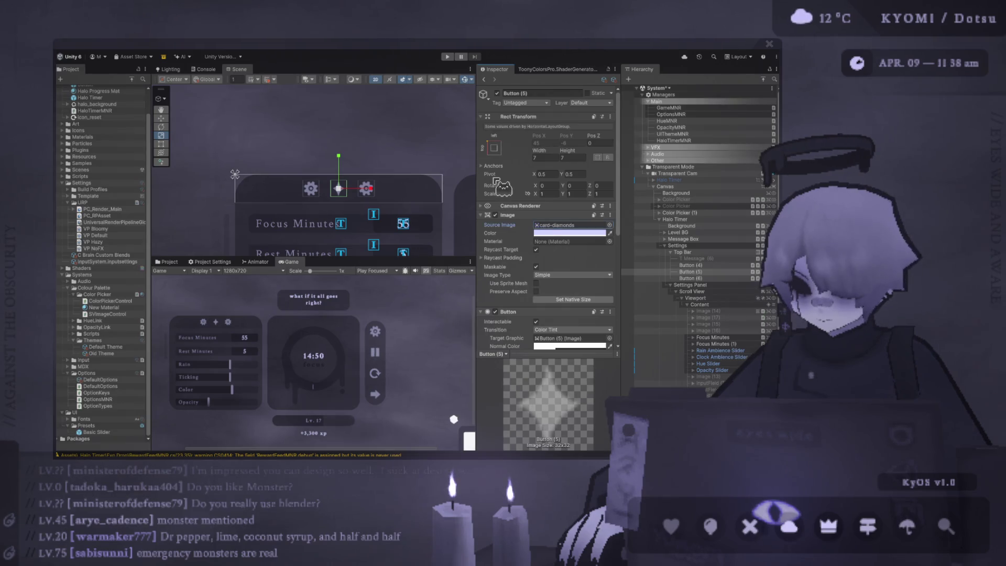
pyautogui.click(367, 189)
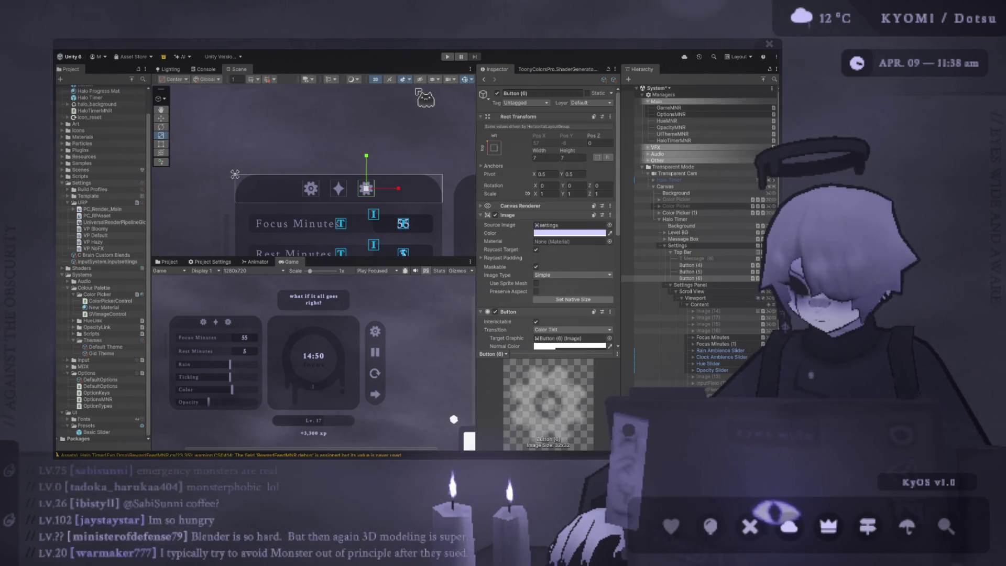
pyautogui.click(367, 188)
pyautogui.click(369, 187)
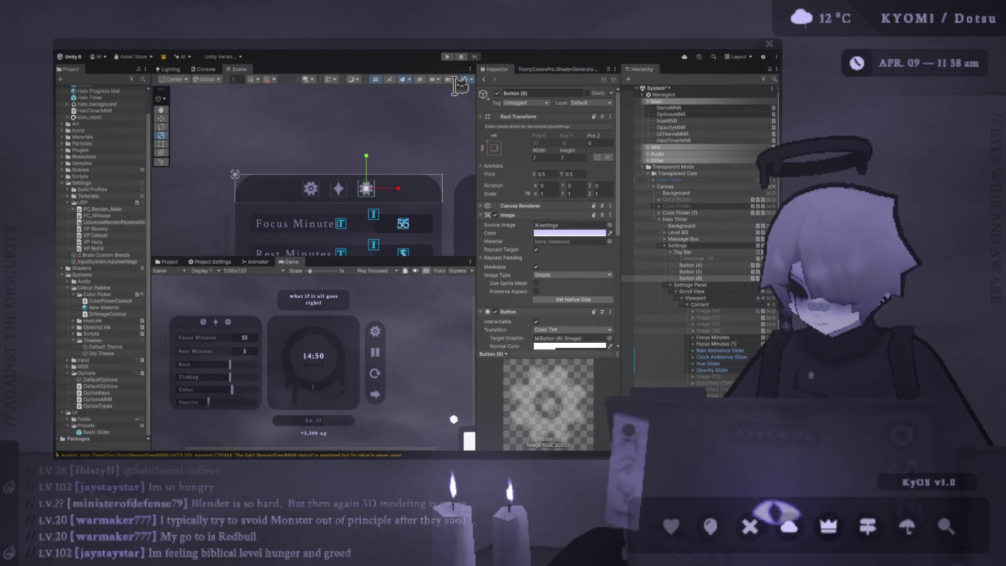
pyautogui.hotkey('ctrl', 'z')
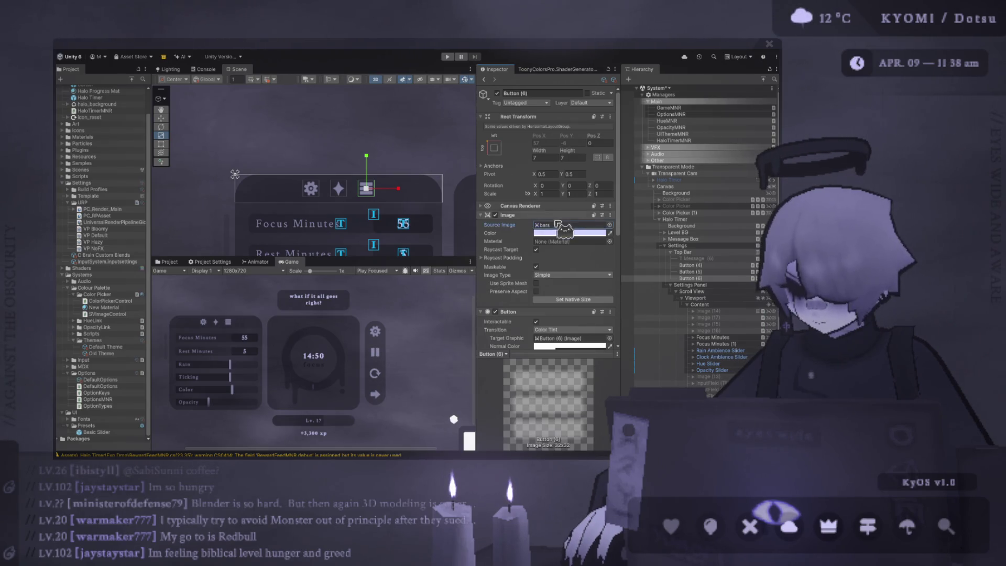
# Ping the bars sprite in the Project window and scroll through the icon pack's other icons
pyautogui.click(568, 225)
pyautogui.scroll(-8, 96, 355)
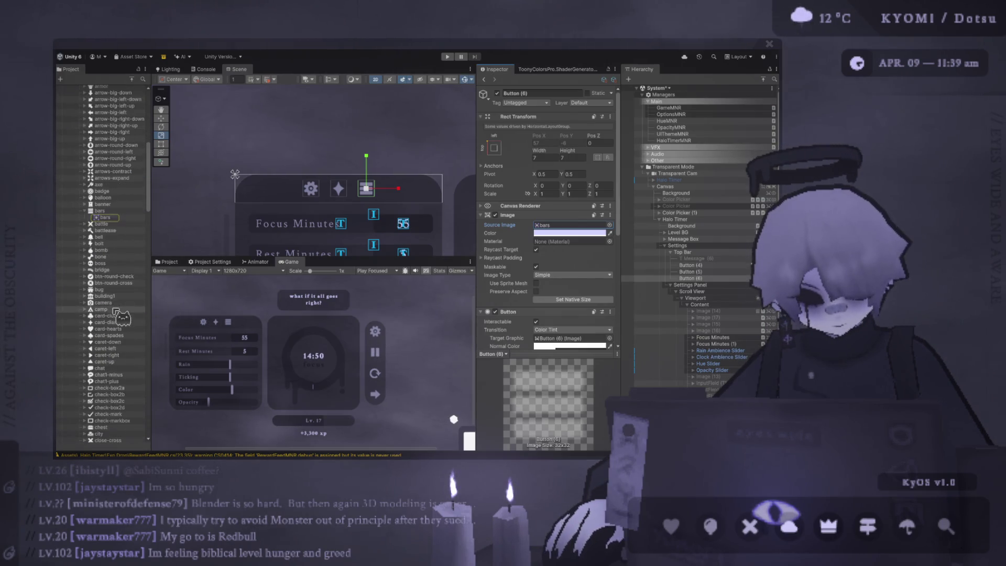
pyautogui.scroll(-2, 124, 379)
pyautogui.scroll(-6, 124, 378)
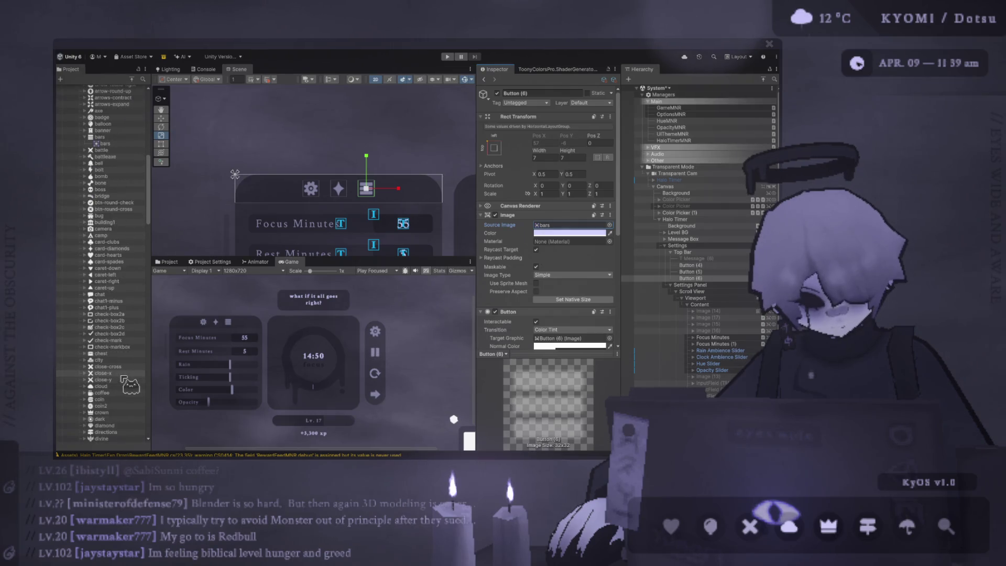
pyautogui.scroll(-3, 116, 364)
pyautogui.scroll(-3, 113, 332)
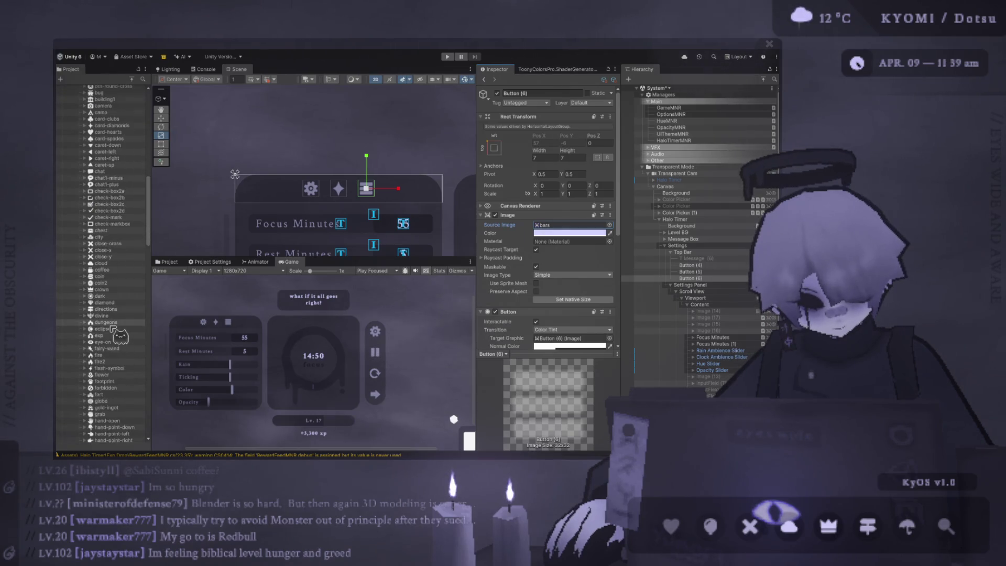
pyautogui.scroll(-2, 112, 327)
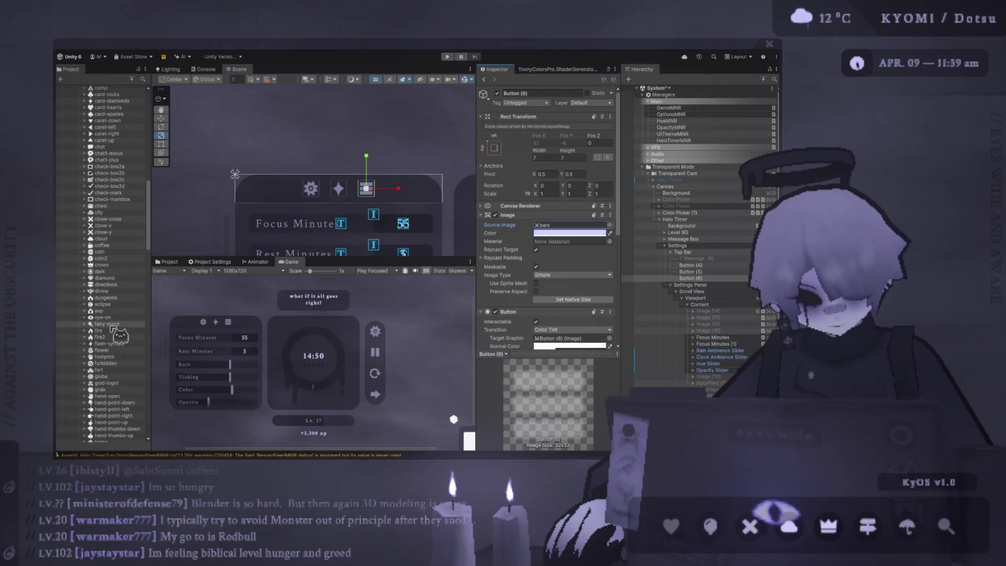
pyautogui.scroll(-15, 112, 327)
pyautogui.scroll(-16, 112, 327)
pyautogui.scroll(-10, 112, 328)
pyautogui.scroll(-13, 113, 328)
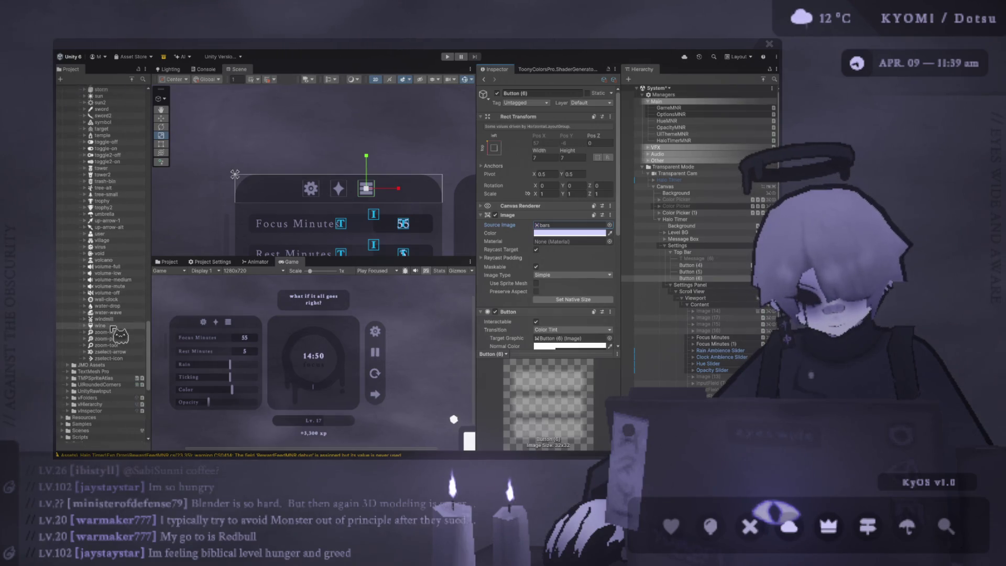
pyautogui.scroll(11, 112, 328)
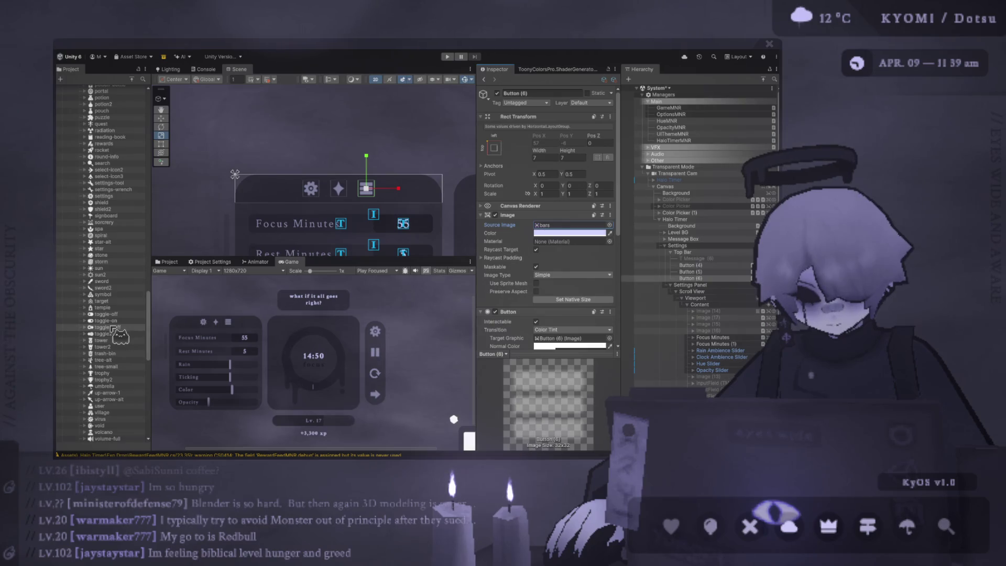
pyautogui.scroll(20, 110, 262)
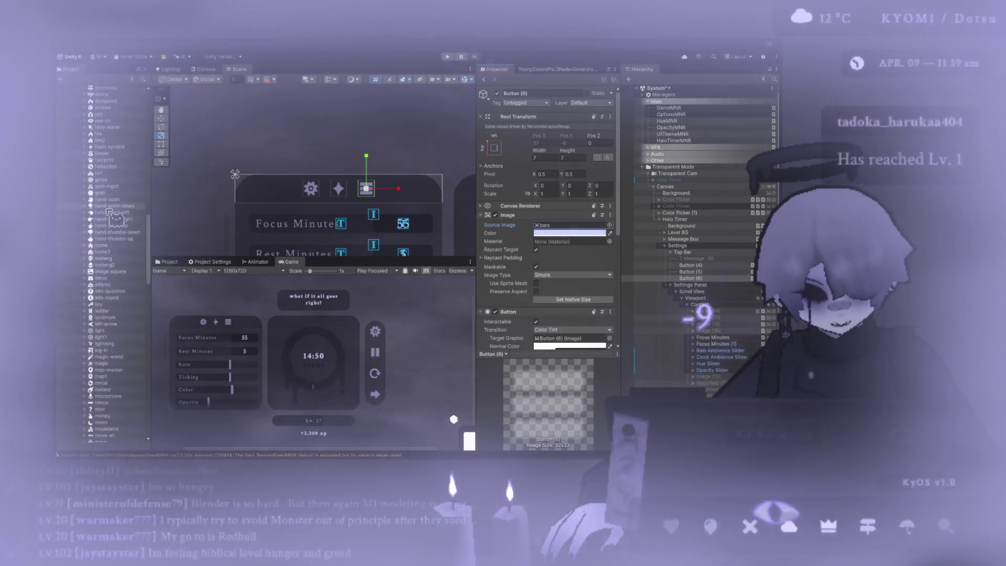
pyautogui.scroll(20, 108, 212)
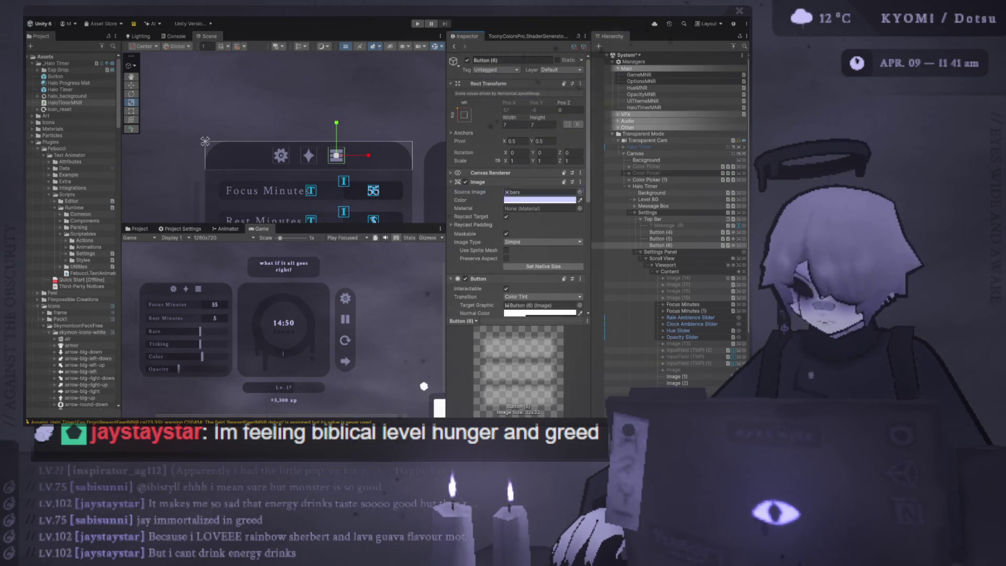
pyautogui.scroll(3, 348, 157)
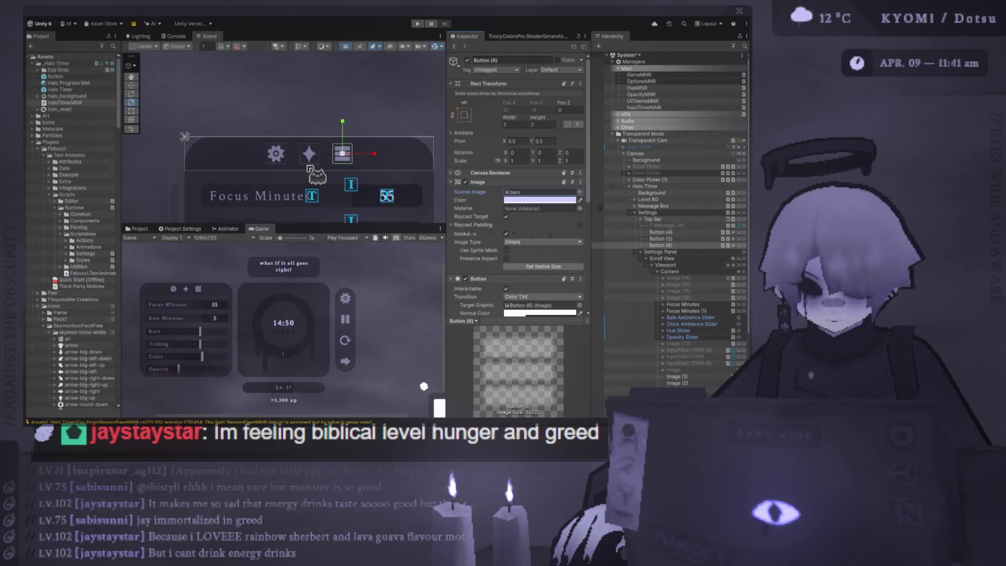
# Rotate Button (6)'s bars icon to Z 90 and select the panel's Background object
pyautogui.moveTo(296, 234); pyautogui.dragTo(296, 294)
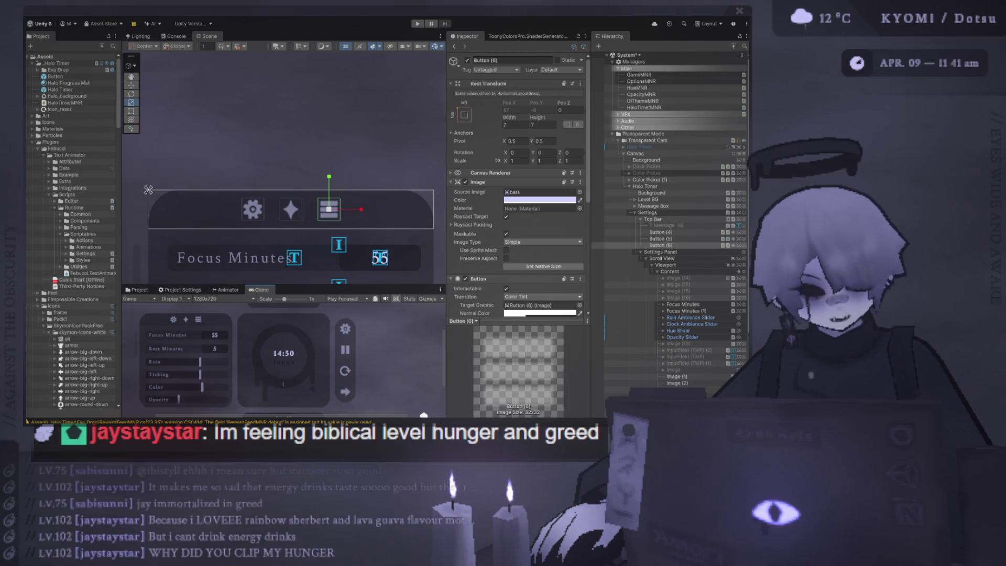
pyautogui.click(573, 152)
pyautogui.write('90')
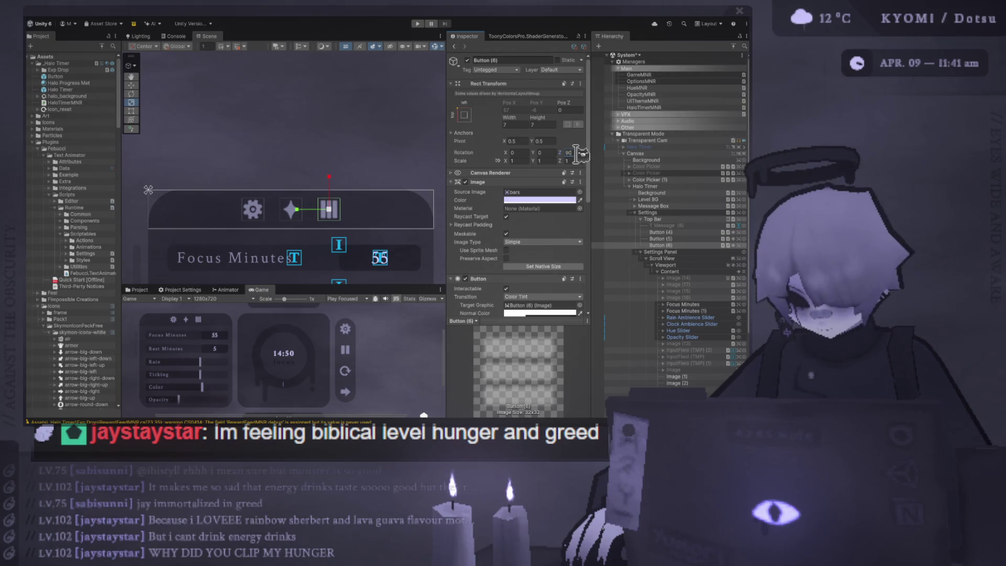
pyautogui.click(311, 160)
pyautogui.scroll(-3, 314, 159)
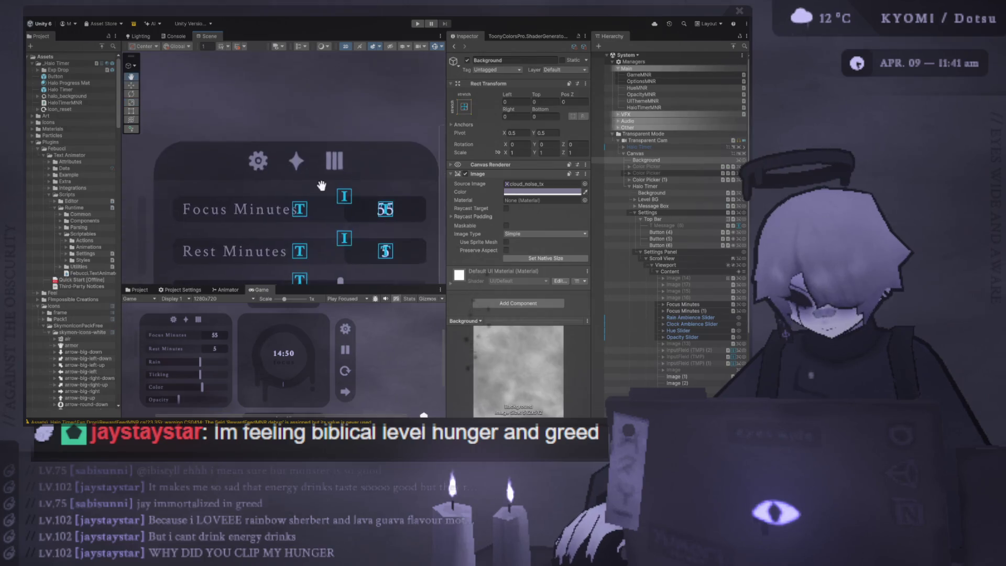
# Set the Top Bar's Horizontal Layout Group spacing to 10
pyautogui.click(314, 159)
pyautogui.click(692, 233)
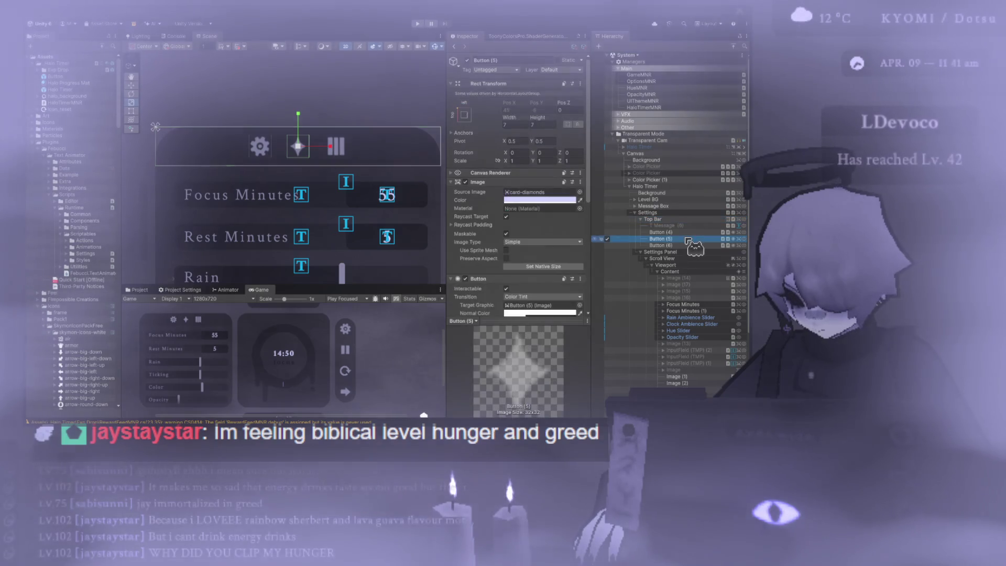
pyautogui.click(677, 232)
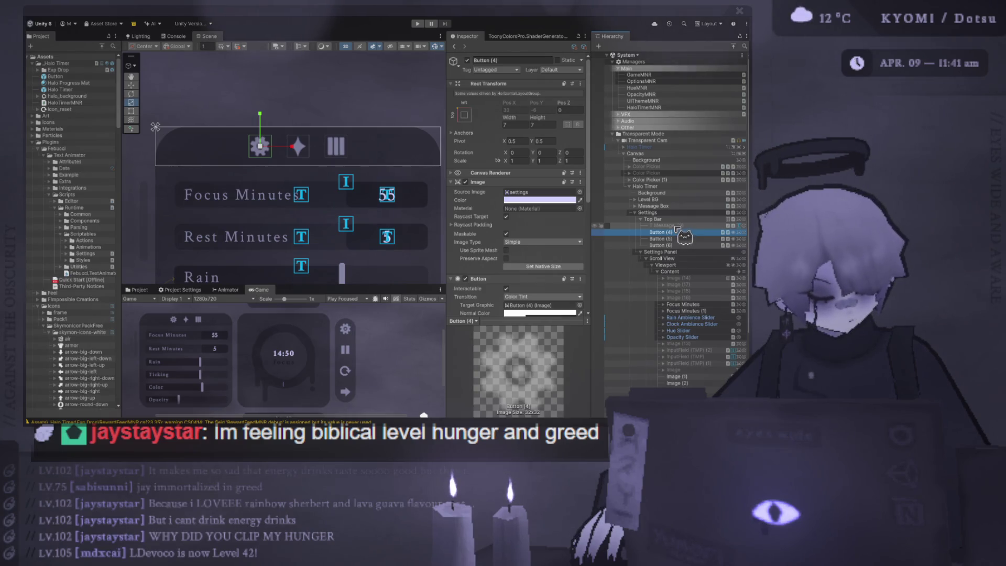
pyautogui.click(662, 238)
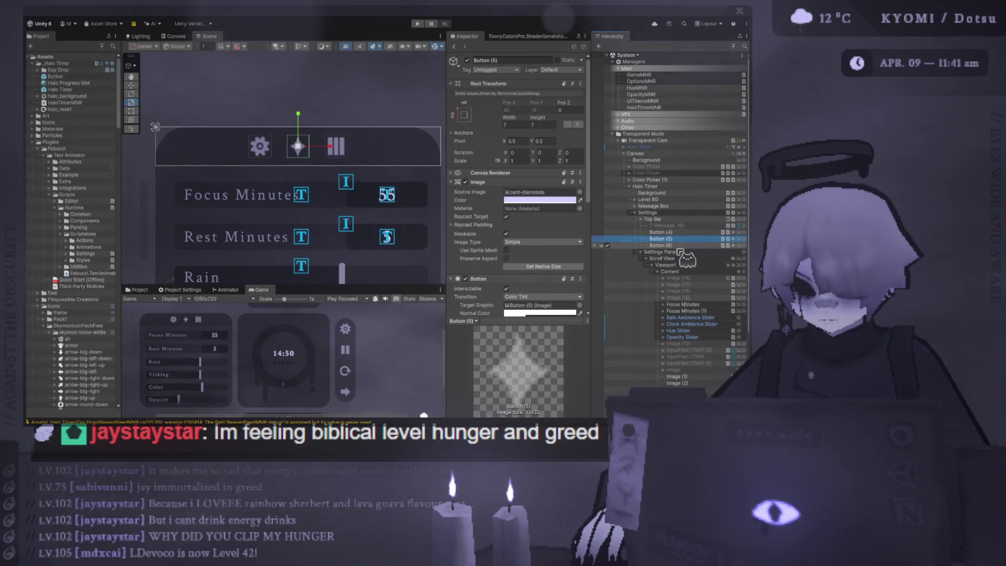
pyautogui.click(665, 220)
pyautogui.click(526, 298)
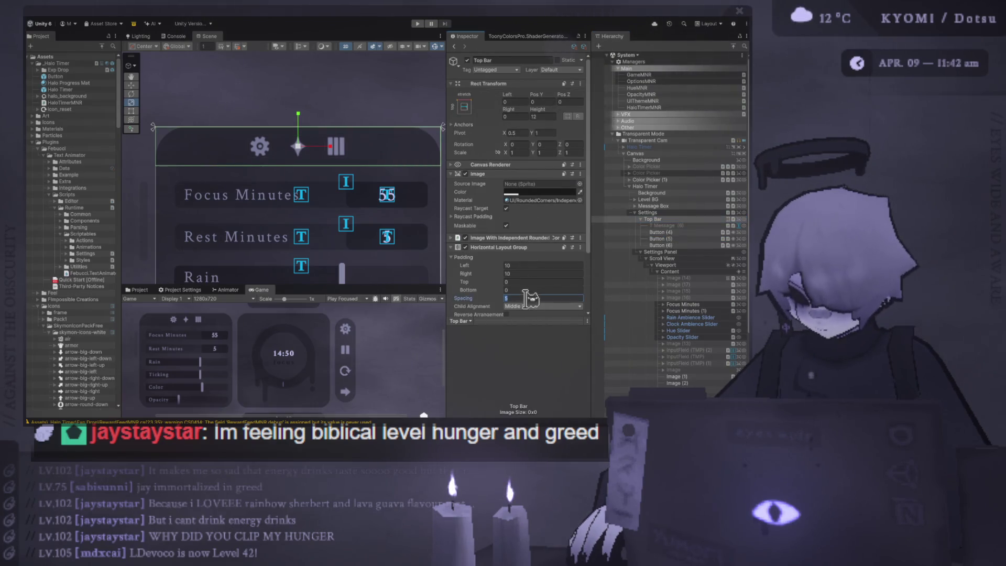
pyautogui.write('10')
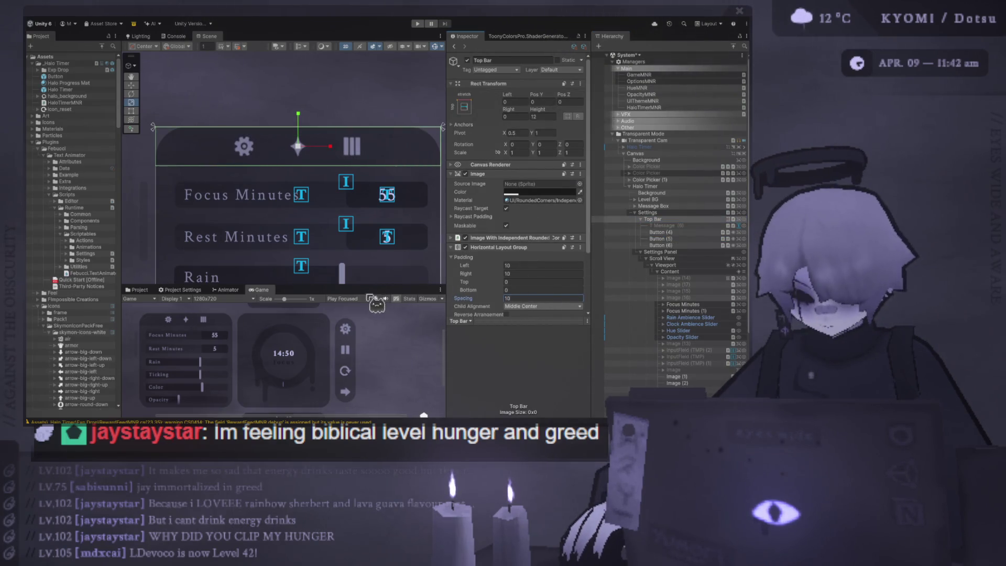
# Resize the Scene/Game split to enlarge the scene view
pyautogui.moveTo(371, 286); pyautogui.dragTo(353, 148)
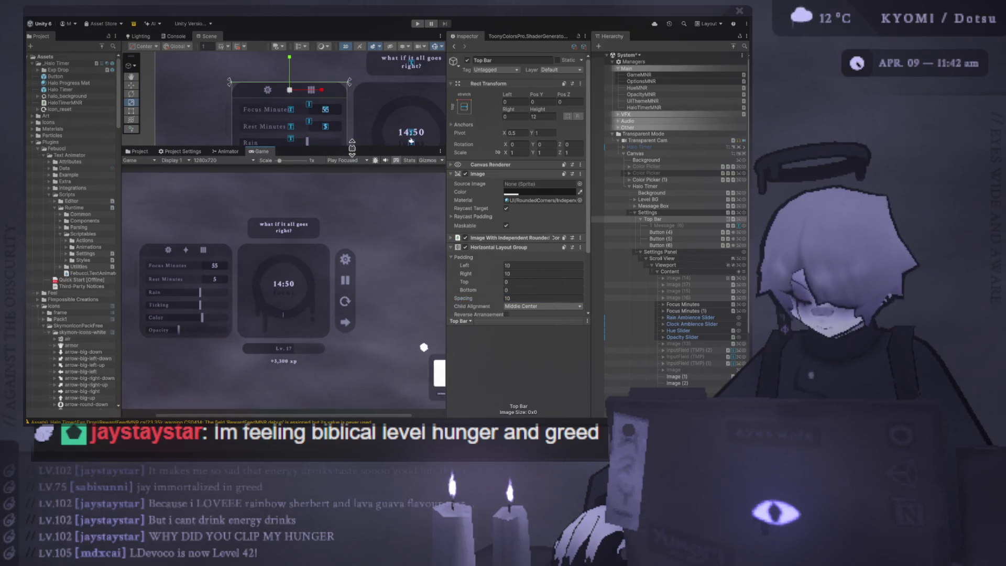
pyautogui.moveTo(352, 148); pyautogui.dragTo(349, 164)
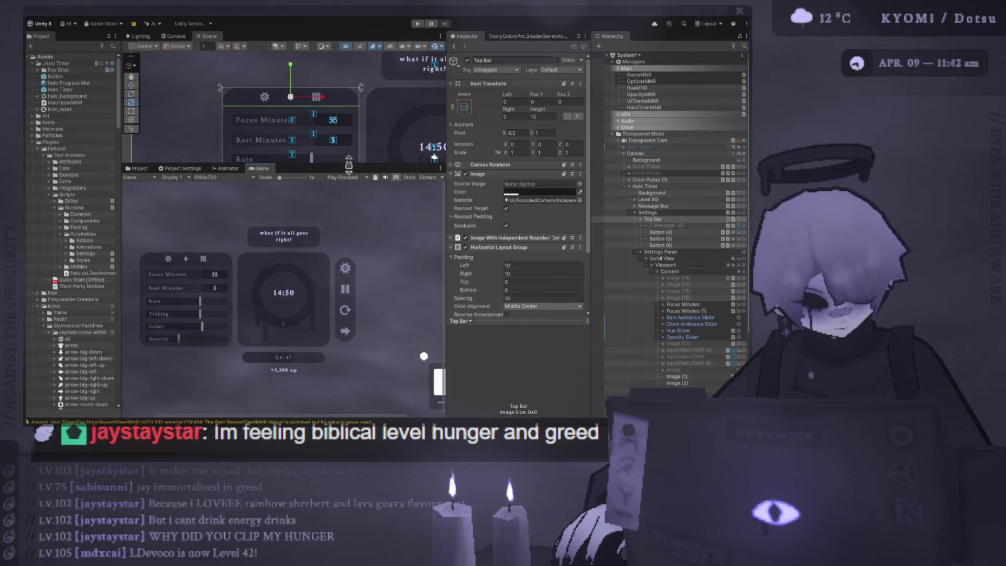
pyautogui.moveTo(348, 166); pyautogui.dragTo(346, 263)
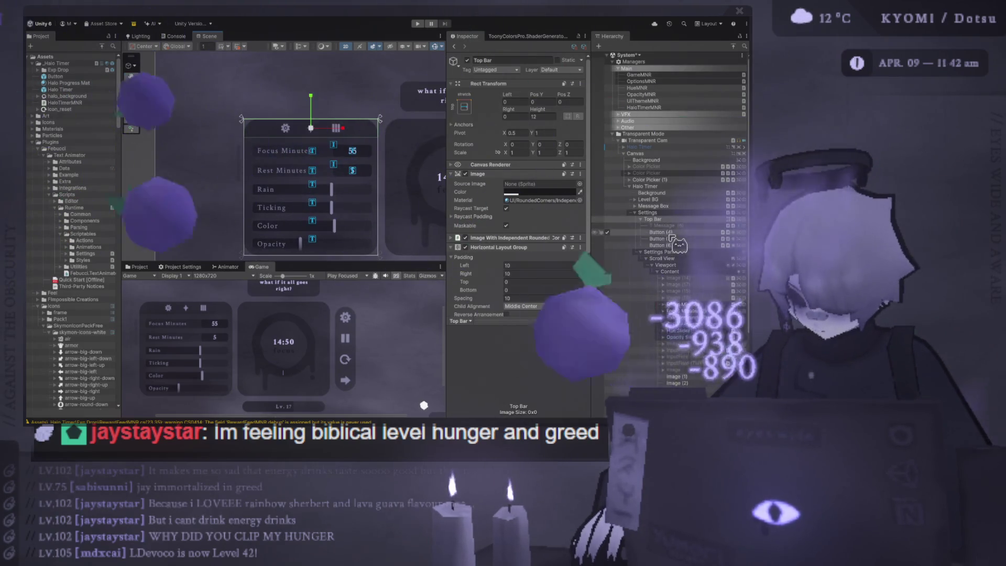
# Rename the gear button to Settings Button and the diamond button to Theme Settings
pyautogui.click(661, 232)
pyautogui.press('F2')
pyautogui.write('Settings Button')
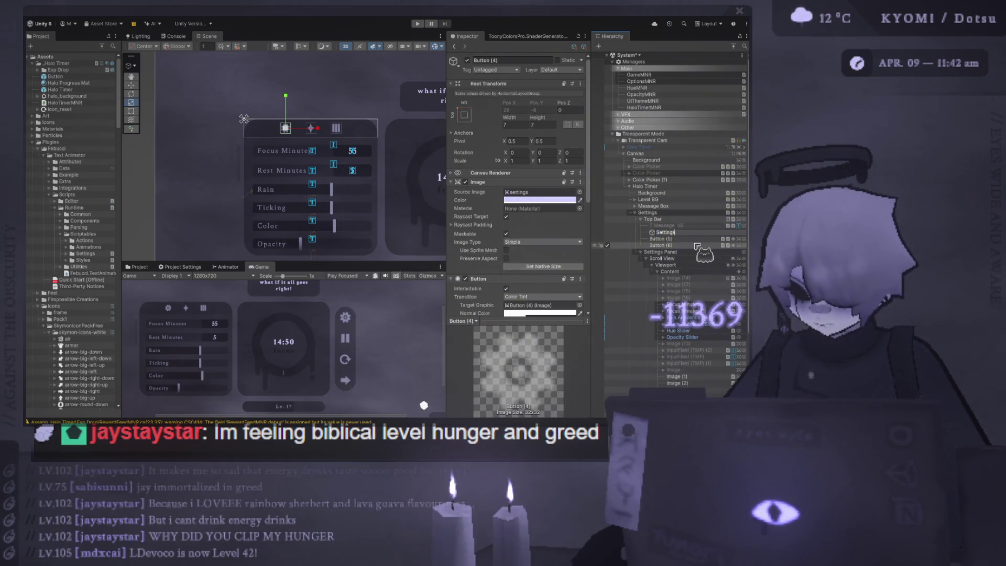
pyautogui.press('Return')
pyautogui.click(691, 239)
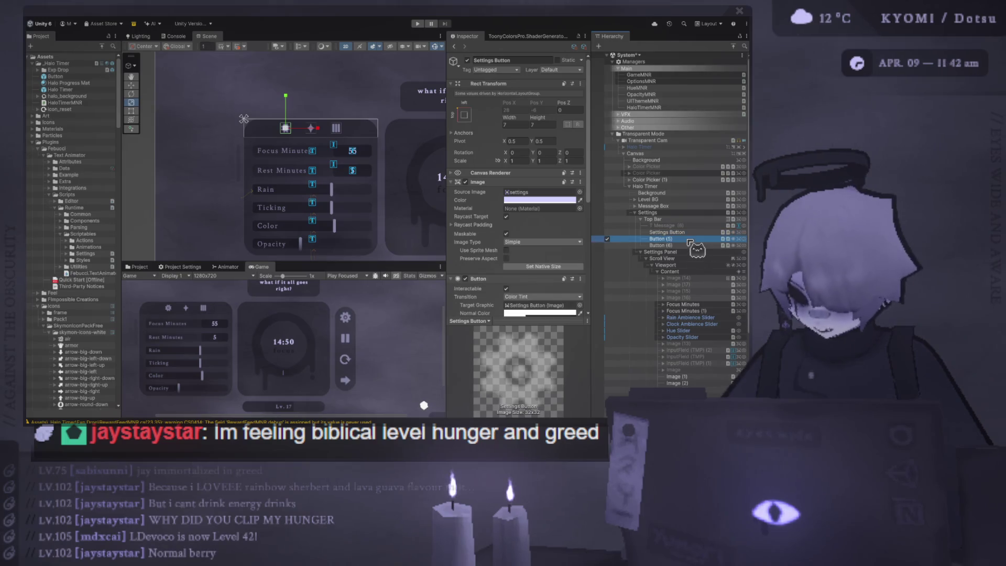
pyautogui.press('F2')
pyautogui.write('Theme Se')
pyautogui.press('Return')
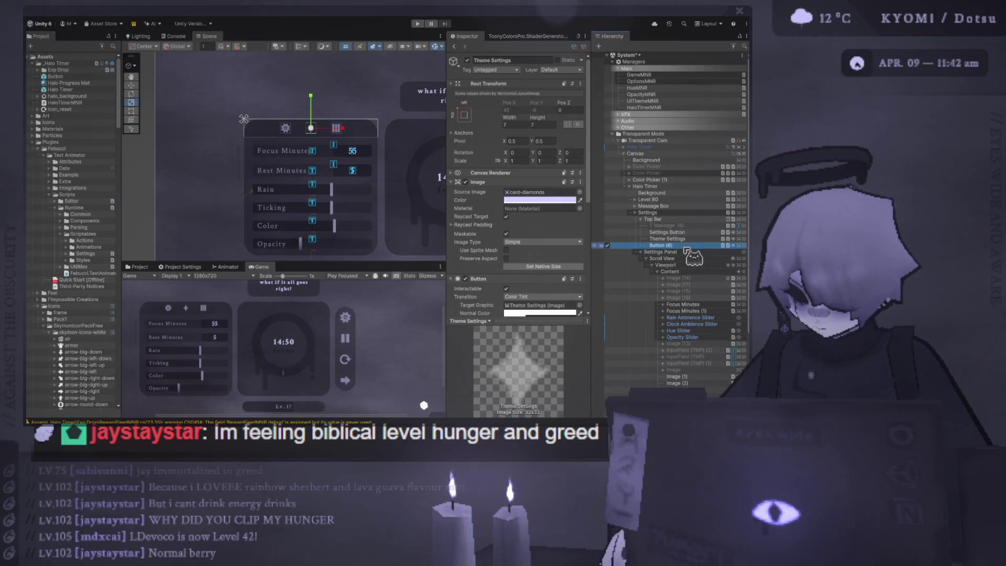
# Name the bars button Stats Button, rename Theme Settings to Theme Button, and show the Console
pyautogui.click(690, 245)
pyautogui.press('F2')
pyautogui.write('Stats')
pyautogui.press('Return')
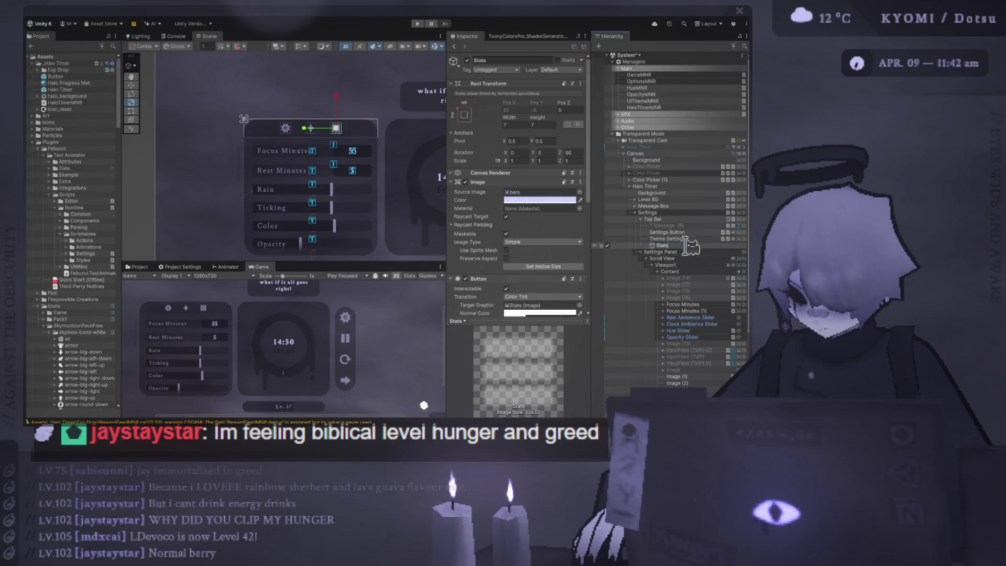
pyautogui.write(' Bu')
pyautogui.write('Stats B')
pyautogui.press('Return')
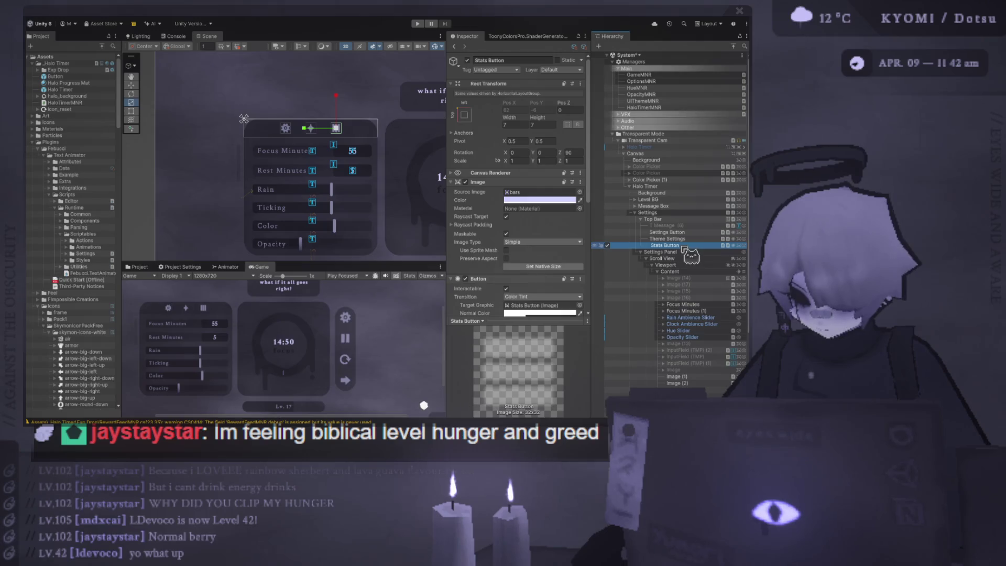
pyautogui.click(665, 238)
pyautogui.press('F2')
pyautogui.write('Theme Button')
pyautogui.press('Return')
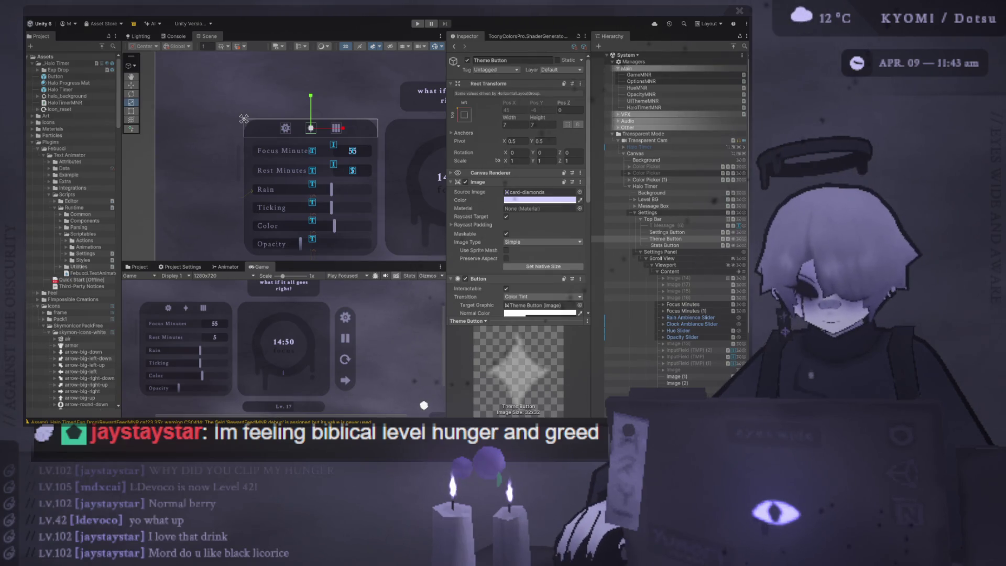
pyautogui.click(174, 36)
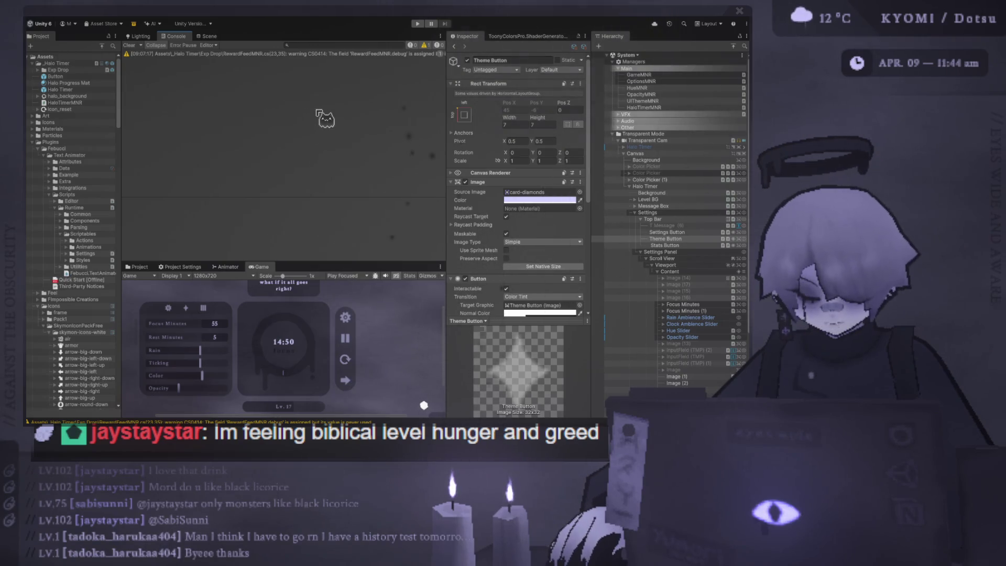
# Clear the console warning and go back to the Scene view
pyautogui.click(129, 46)
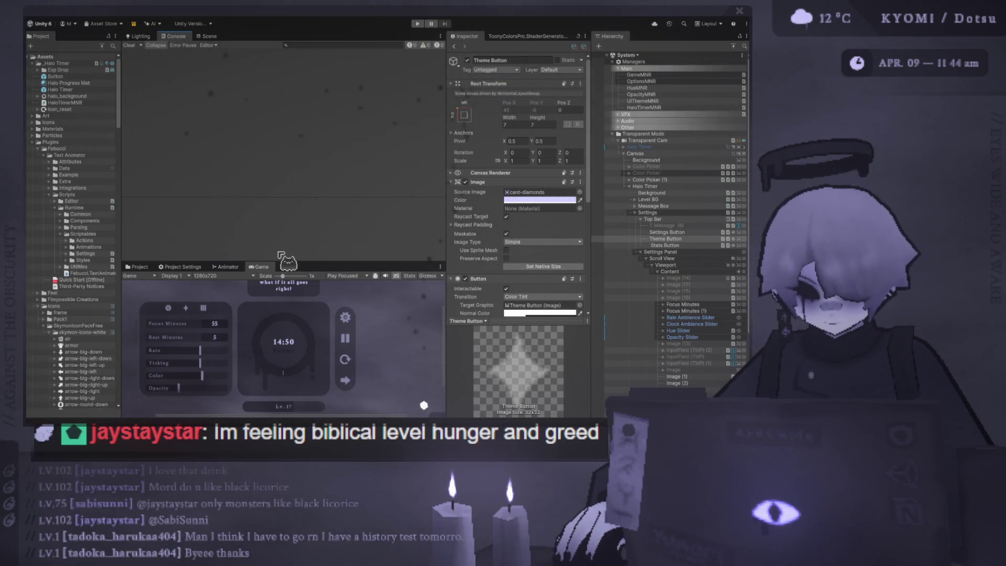
pyautogui.click(211, 38)
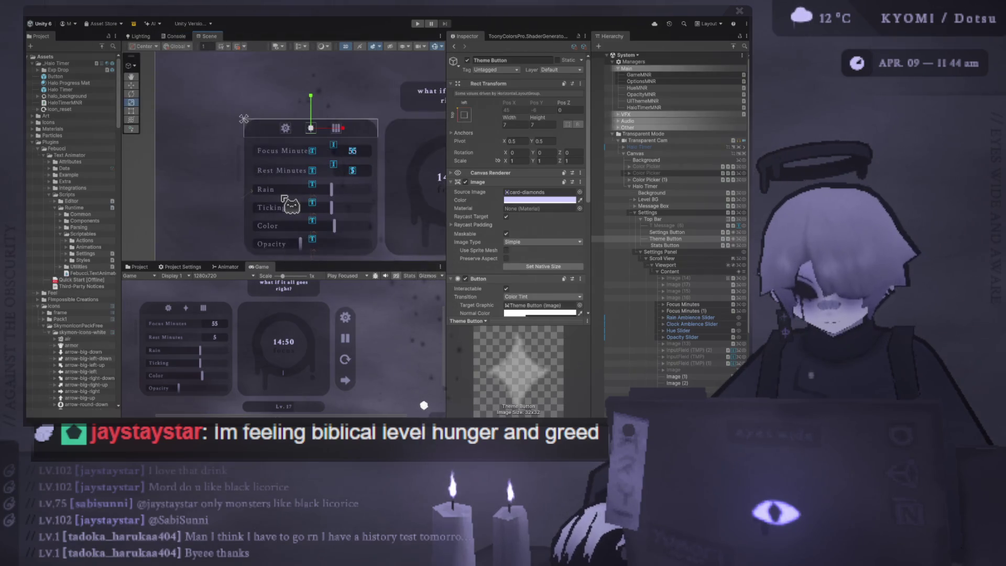
pyautogui.scroll(3, 294, 210)
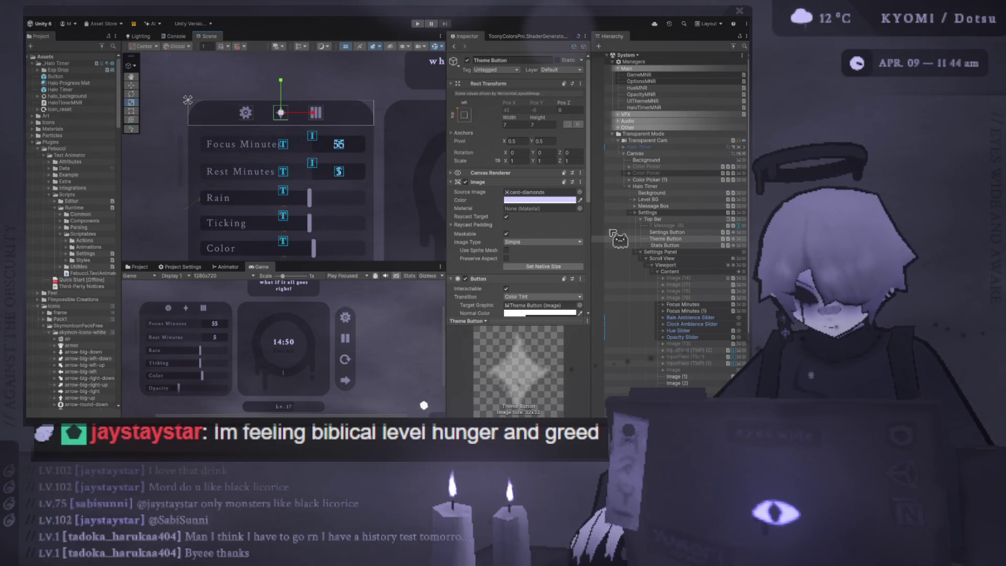
# Select the Settings, Stats and Theme buttons, then the scroll view's Content object
pyautogui.click(676, 232)
pyautogui.click(679, 245)
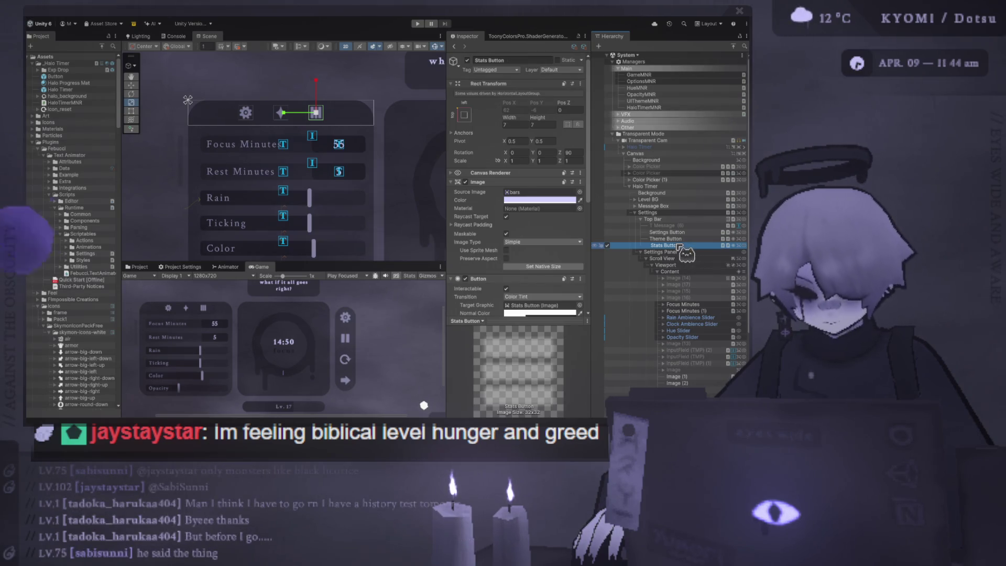
pyautogui.press('Up')
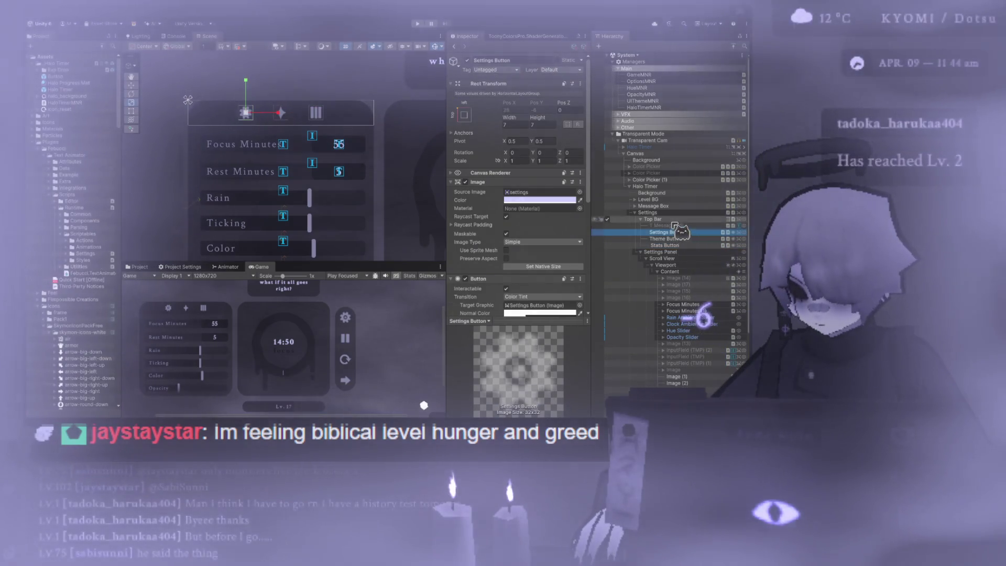
pyautogui.click(665, 265)
pyautogui.click(661, 272)
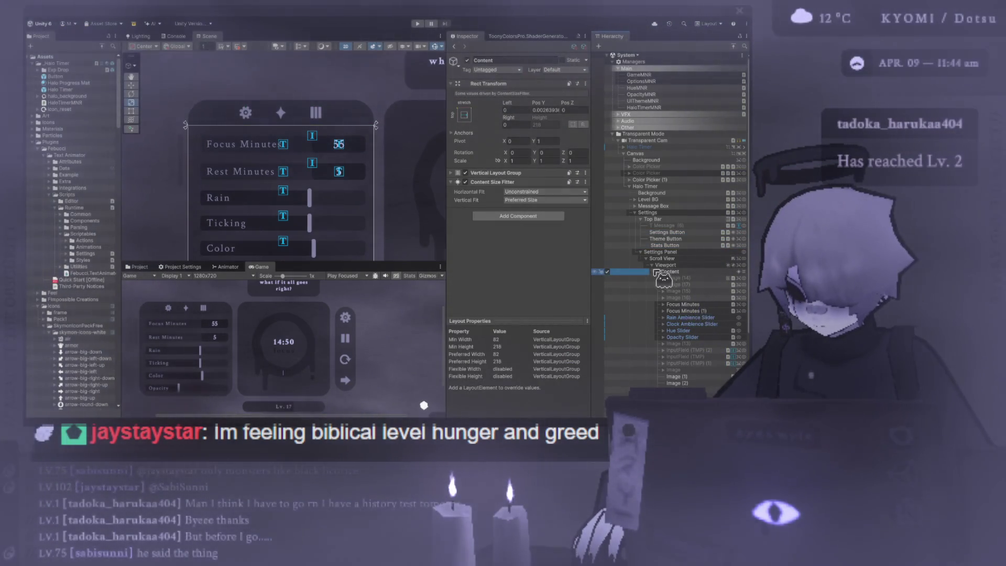
pyautogui.click(657, 272)
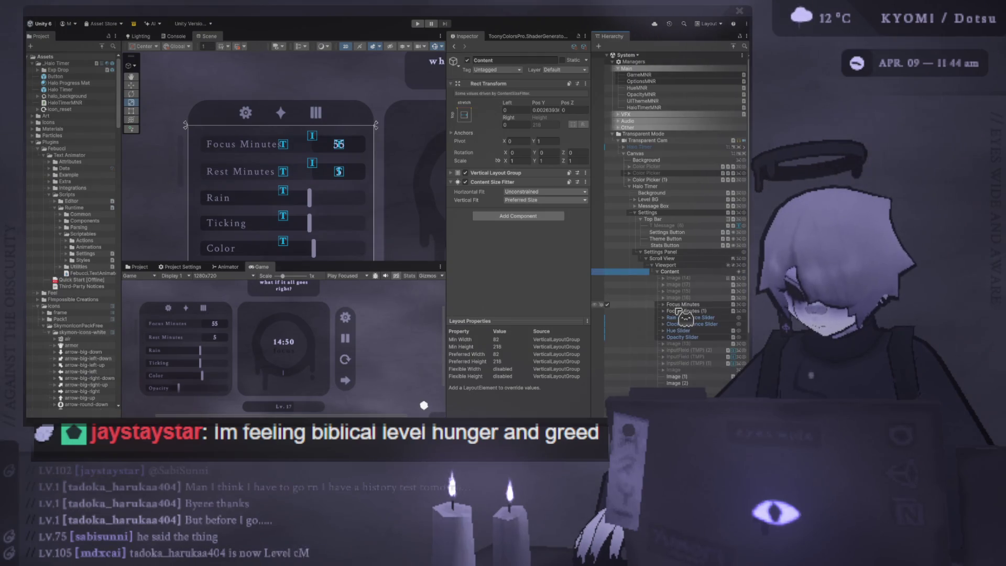
pyautogui.click(681, 298)
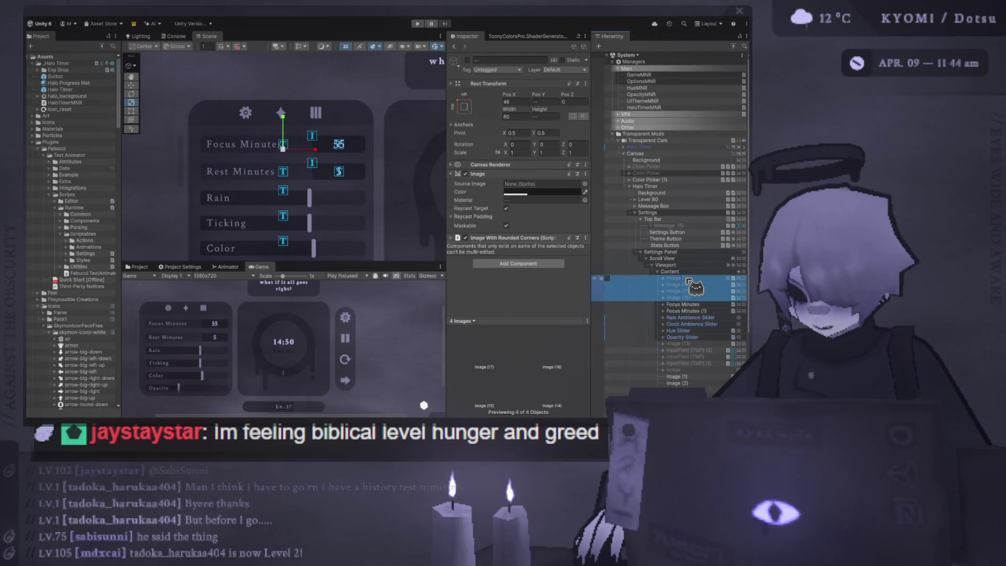
pyautogui.click(644, 278)
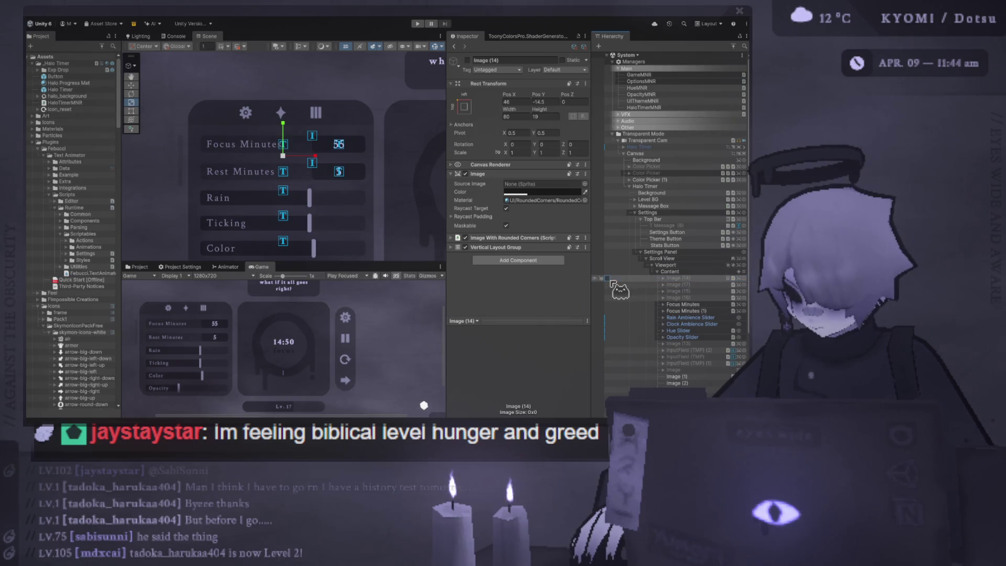
pyautogui.click(607, 278)
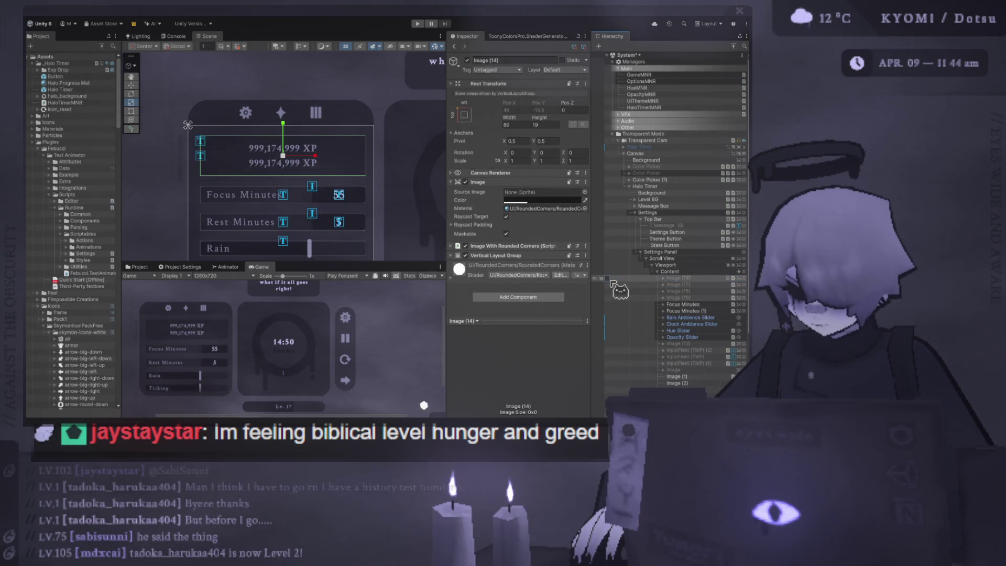
pyautogui.click(607, 278)
pyautogui.click(661, 278)
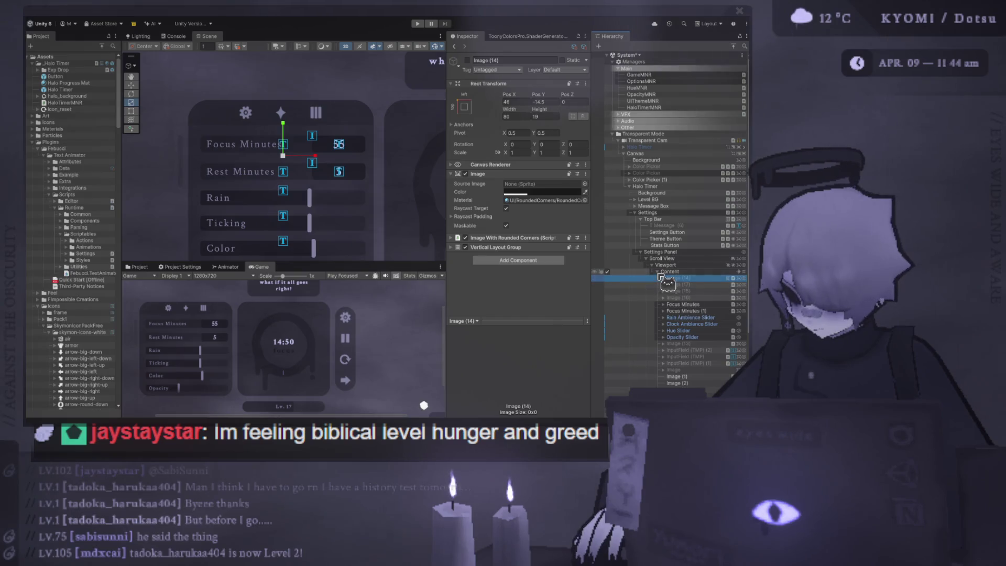
pyautogui.click(658, 271)
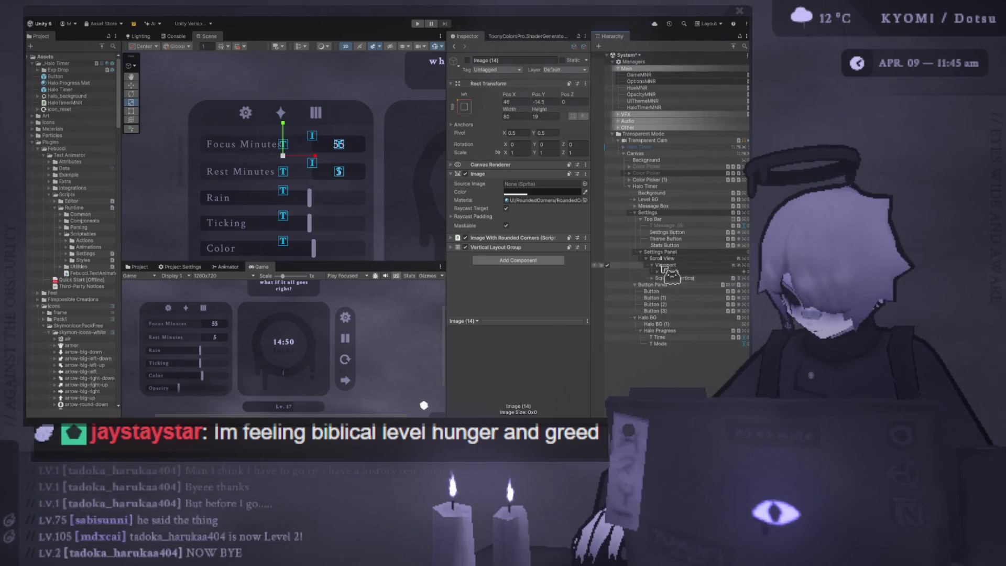
pyautogui.click(667, 252)
pyautogui.click(608, 252)
pyautogui.click(608, 252)
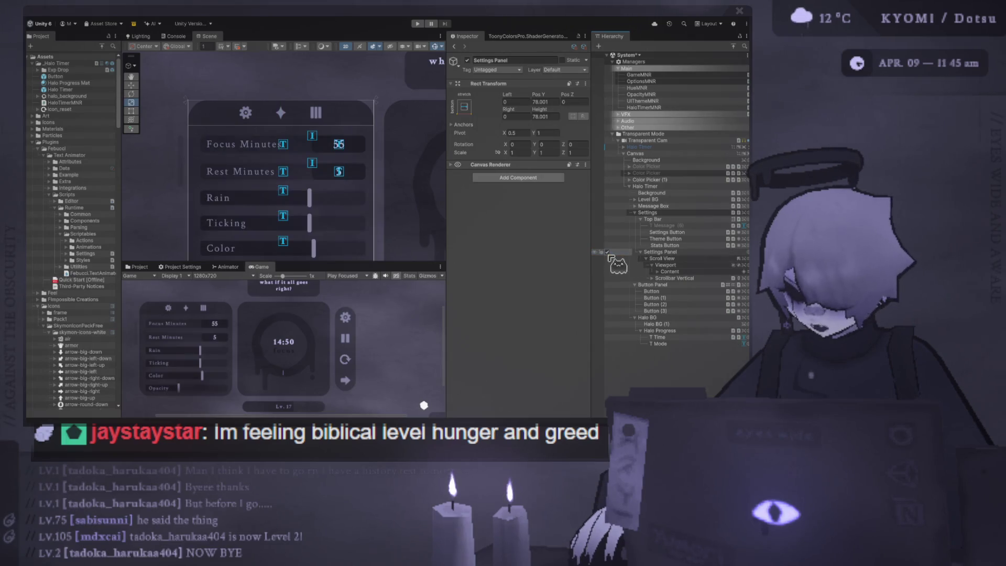
pyautogui.click(667, 252)
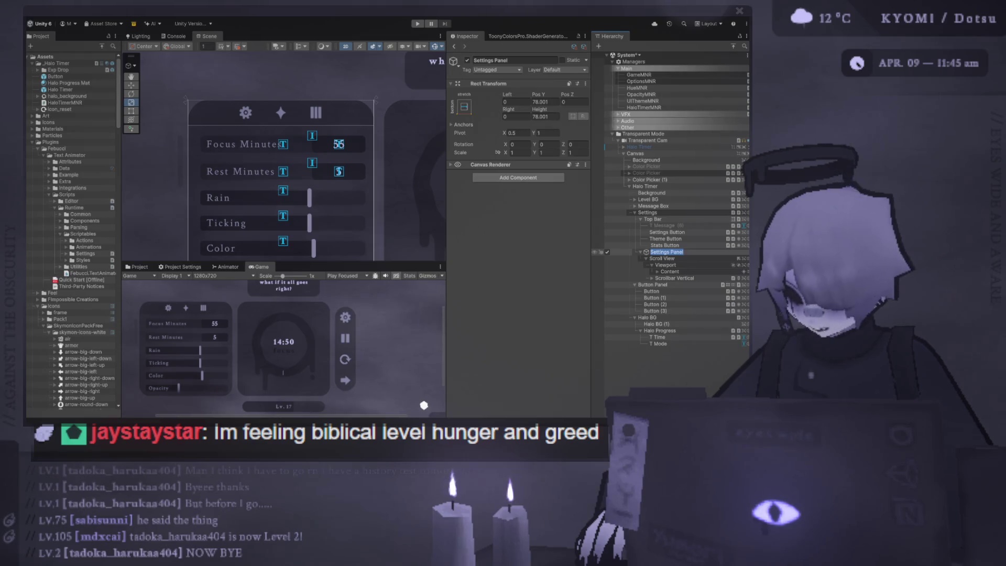
pyautogui.click(662, 258)
# Duplicate Settings Panel as Theme Panel, hide the original, and rename Settings to Side Panel
pyautogui.moveTo(667, 252)
pyautogui.mouseDown()
pyautogui.moveTo(723, 265)
pyautogui.moveTo(668, 262)
pyautogui.mouseUp()
pyautogui.hotkey('ctrl', 'd')
pyautogui.click(607, 252)
pyautogui.click(672, 285)
pyautogui.write('Theme')
pyautogui.press('Return')
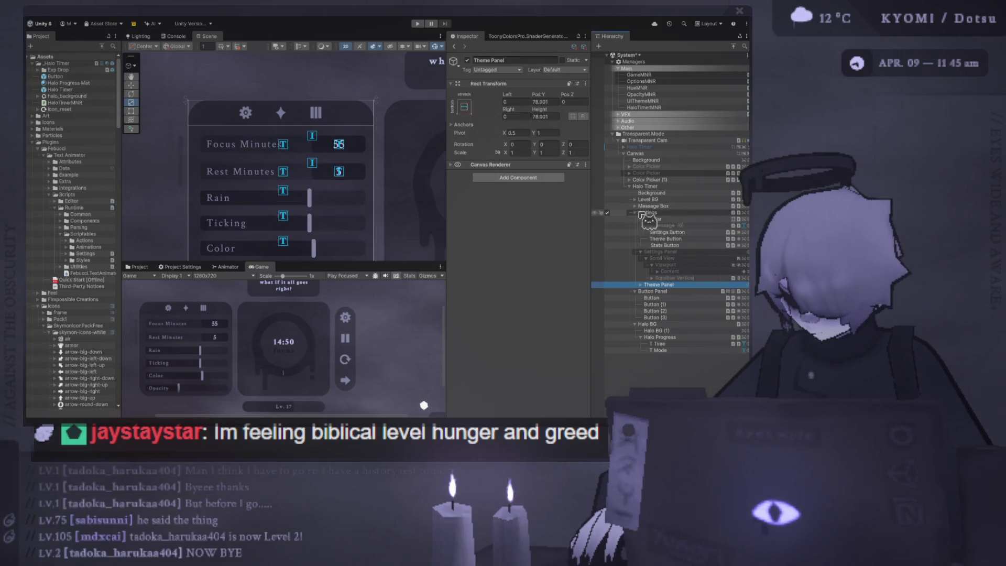
pyautogui.click(640, 212)
pyautogui.write('Side Panel')
pyautogui.press('Return')
# Collapse the Top Bar, Settings Panel, Button Panel and Halo BG foldouts, then expand Theme Panel
pyautogui.click(653, 219)
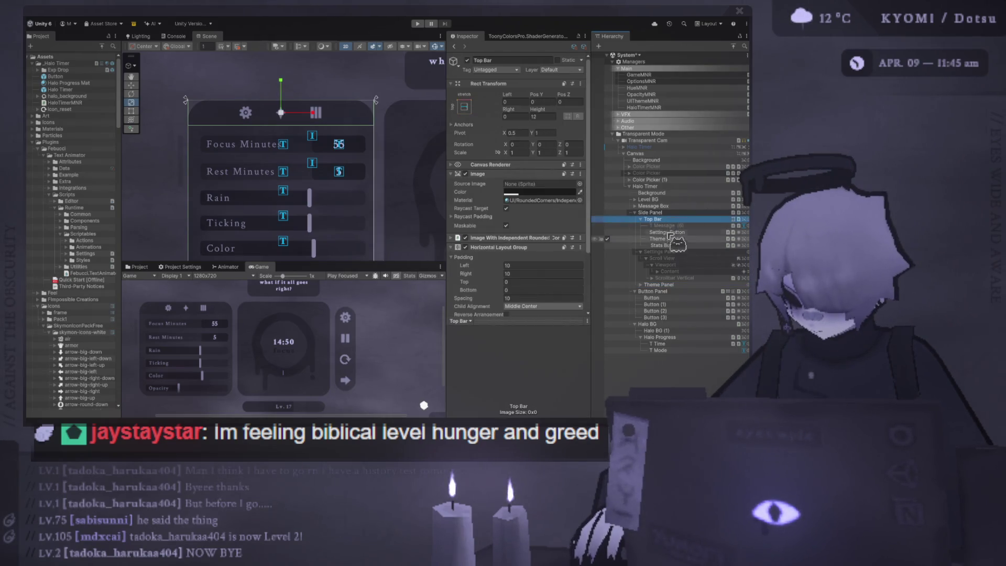
pyautogui.click(641, 220)
pyautogui.click(640, 225)
pyautogui.click(655, 232)
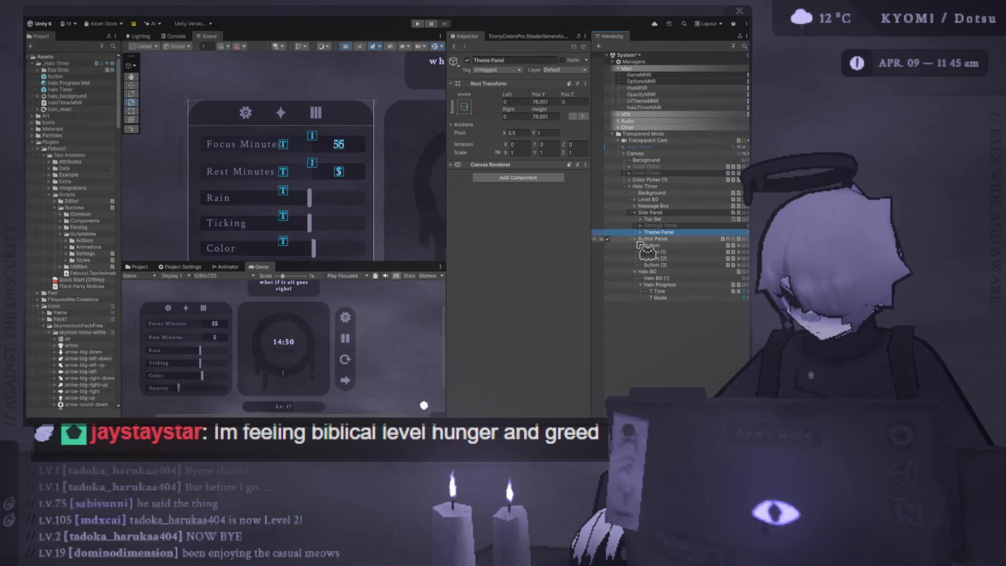
pyautogui.click(635, 238)
pyautogui.click(634, 245)
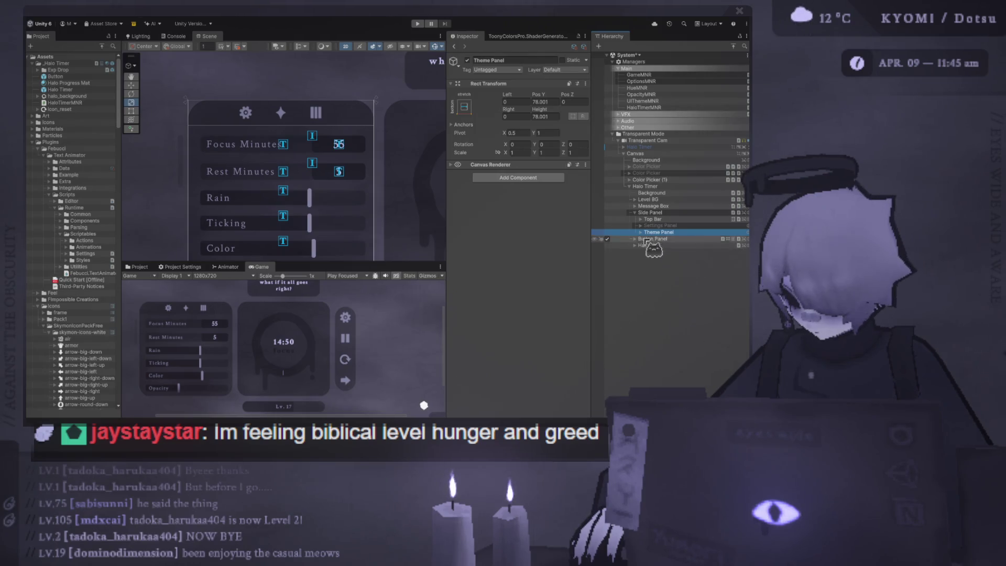
pyautogui.click(653, 220)
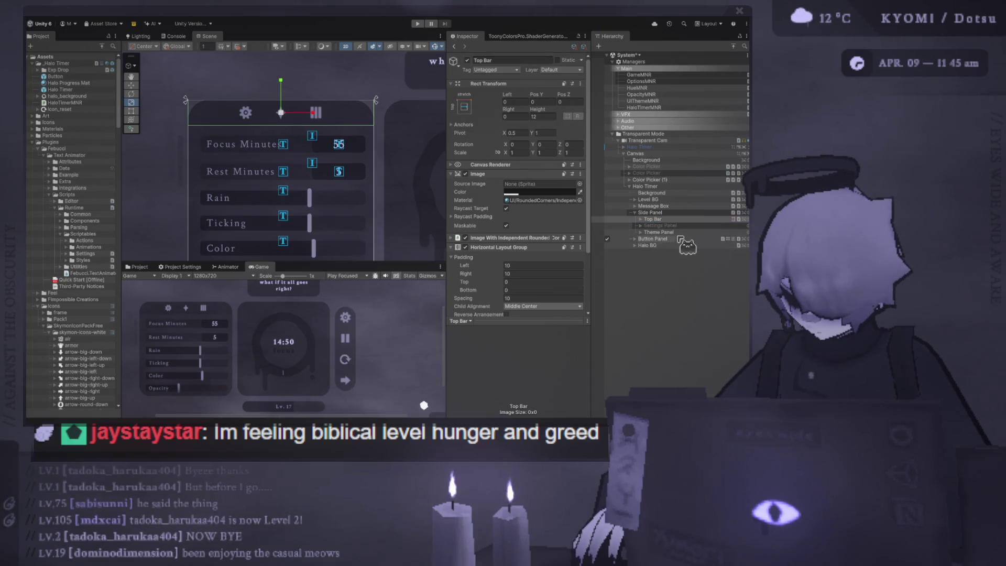
pyautogui.click(640, 233)
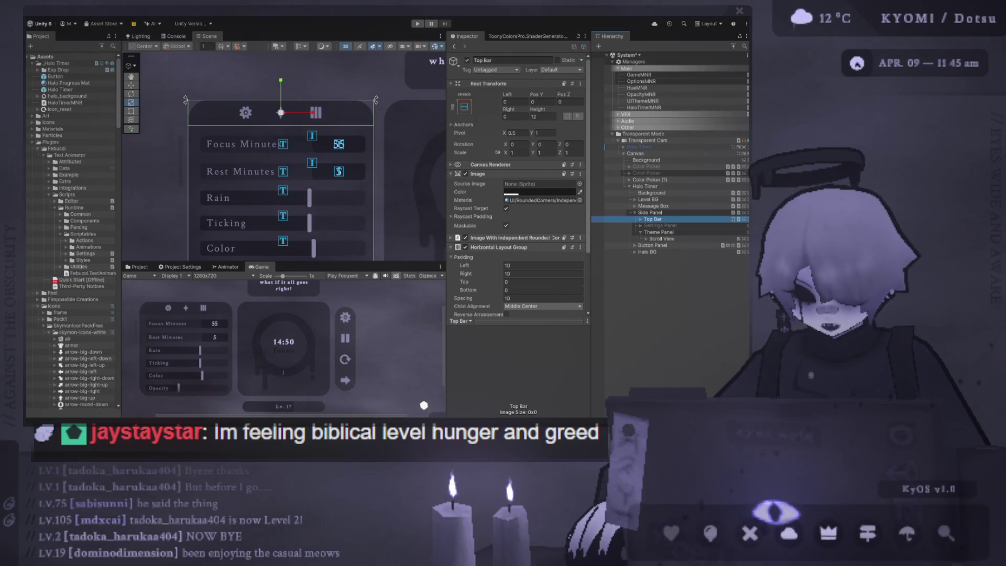
# Enlarge the scene view down to Opacity and expand the Theme Panel's Scroll View and Viewport
pyautogui.click(446, 229)
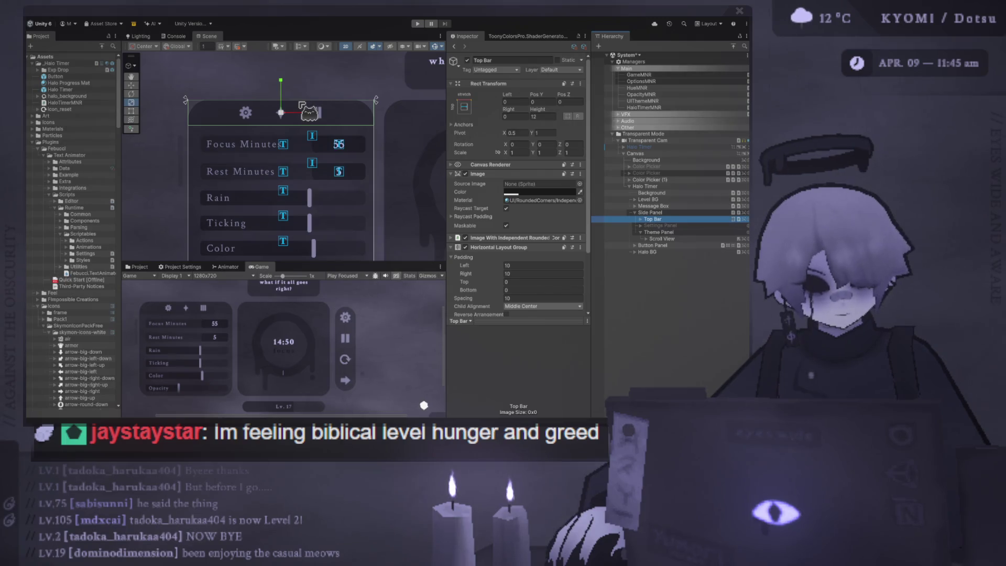
pyautogui.scroll(-2, 278, 189)
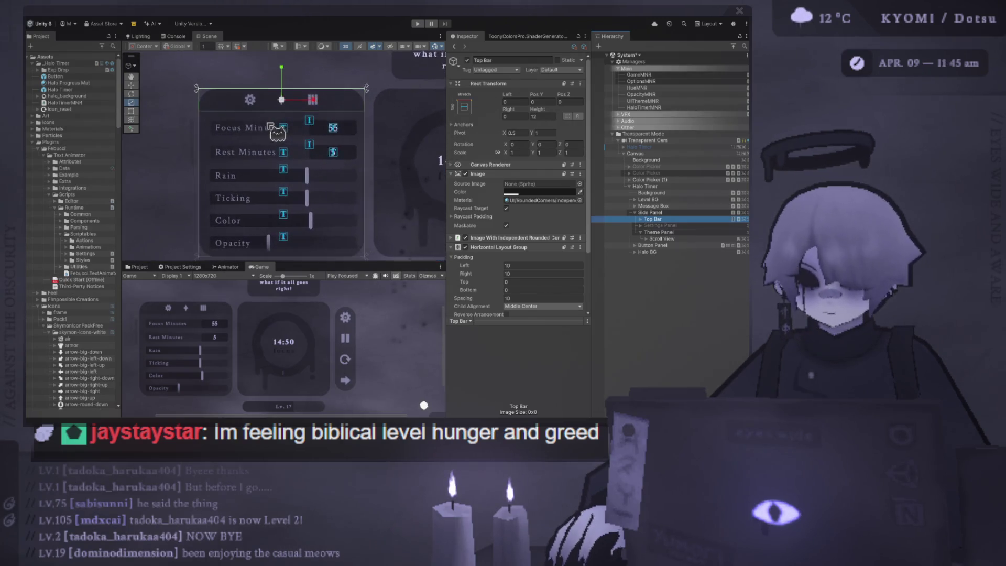
pyautogui.moveTo(314, 264); pyautogui.dragTo(291, 322)
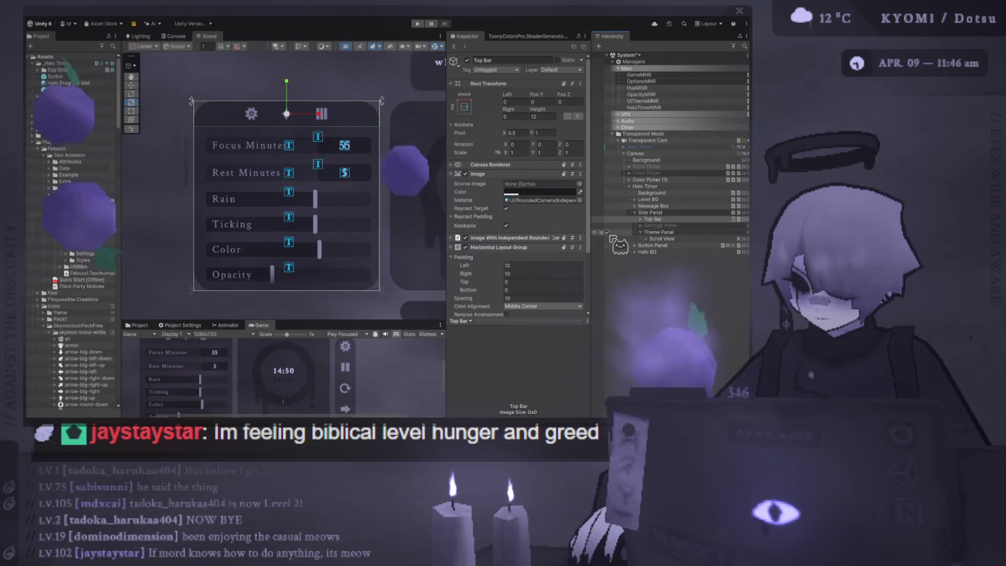
pyautogui.click(610, 238)
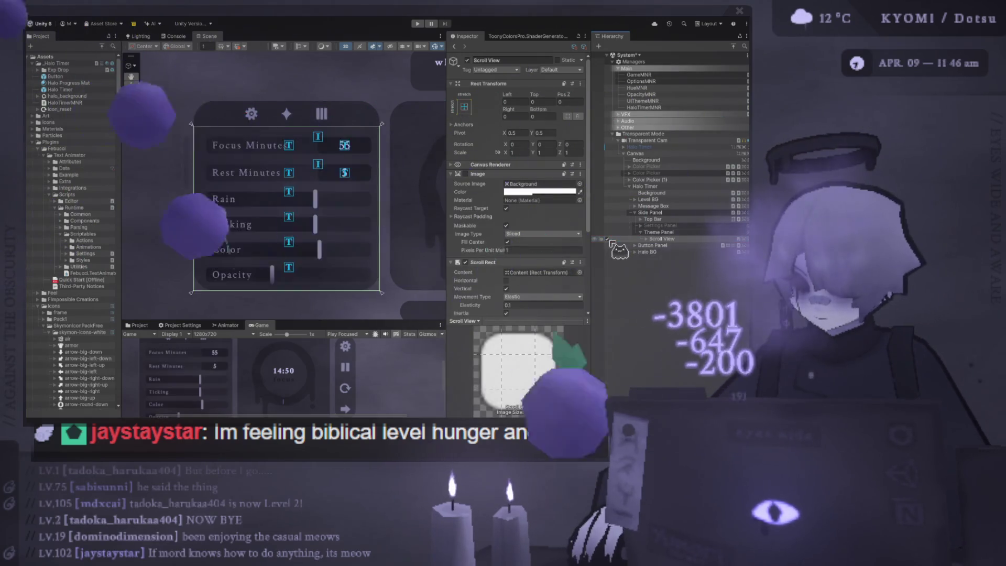
pyautogui.press('Right')
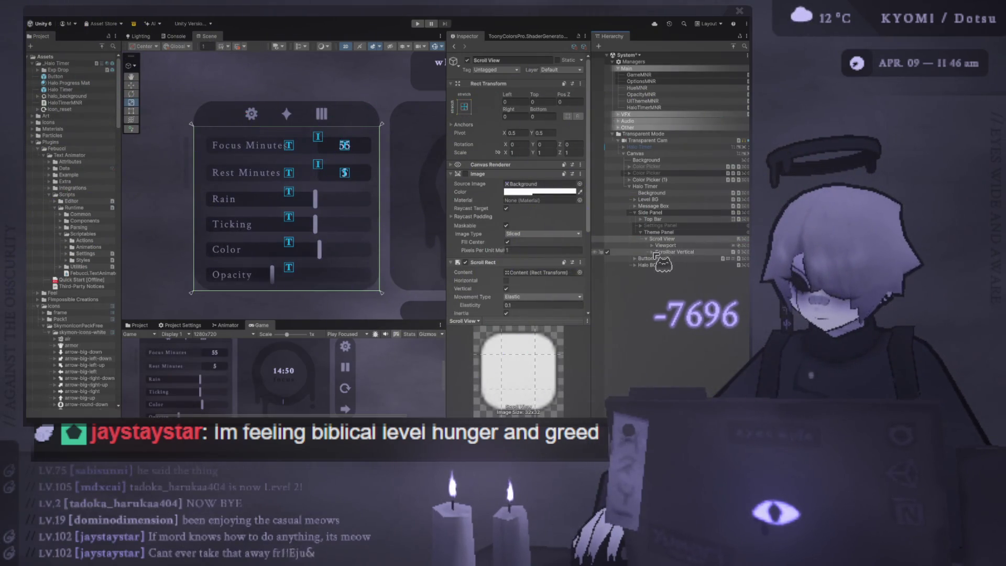
pyautogui.click(652, 245)
# Expand Content and delete the copied image and input field rows
pyautogui.click(658, 251)
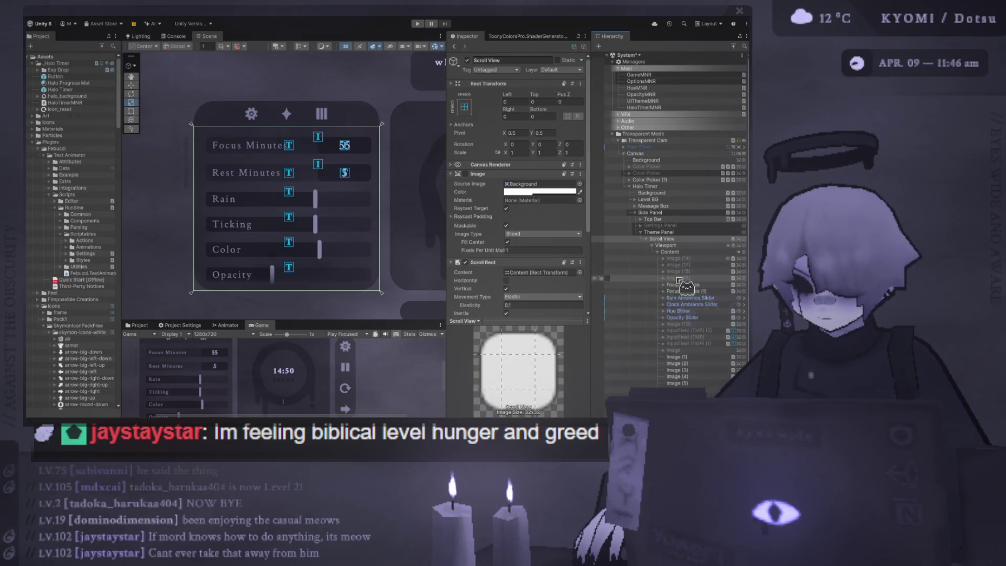
pyautogui.click(676, 258)
pyautogui.keyDown('shift'); pyautogui.click(679, 277); pyautogui.keyUp('shift')
pyautogui.press('Delete')
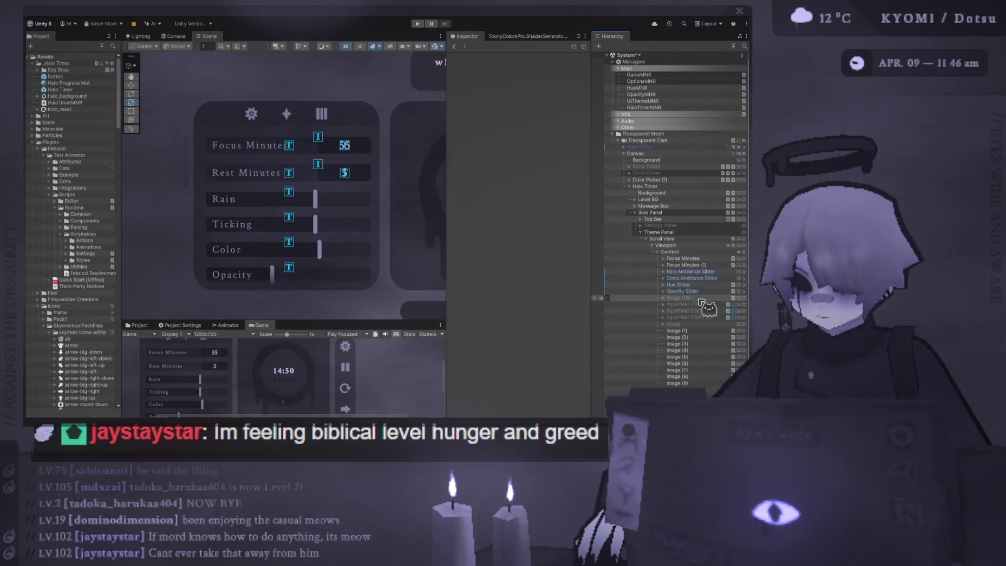
pyautogui.click(700, 303)
pyautogui.keyDown('shift'); pyautogui.click(681, 383); pyautogui.keyUp('shift')
pyautogui.press('Delete')
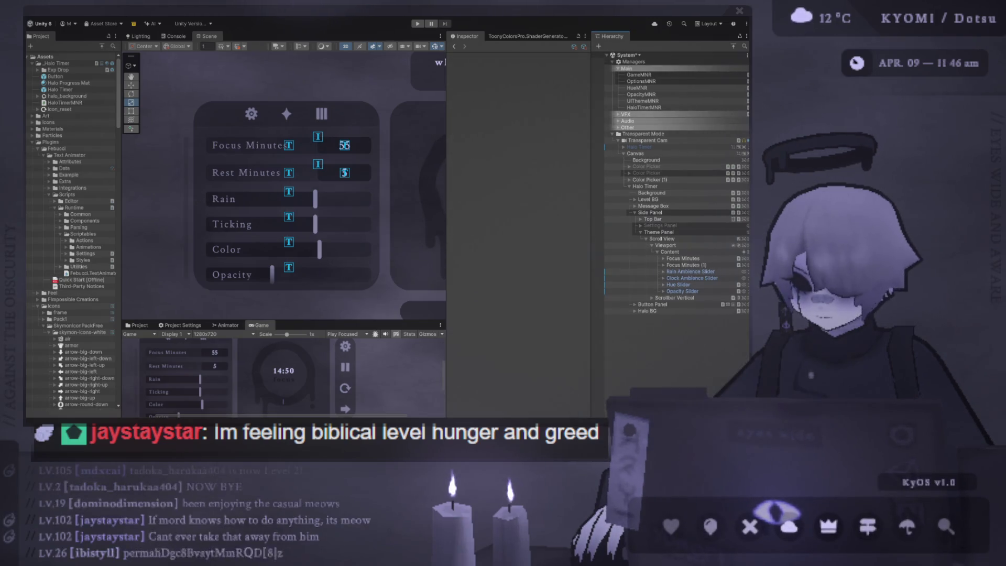
# Delete the Clock and Rain Ambience sliders and both Focus Minutes rows
pyautogui.click(692, 278)
pyautogui.press('Delete')
pyautogui.click(692, 271)
pyautogui.press('Delete')
pyautogui.click(703, 264)
pyautogui.press('Delete')
pyautogui.click(700, 259)
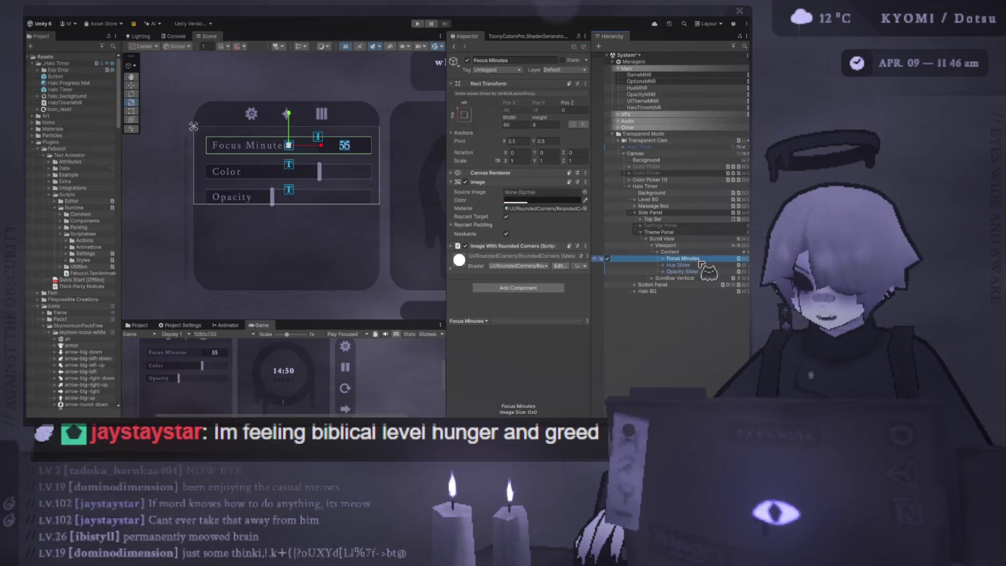
pyautogui.press('Delete')
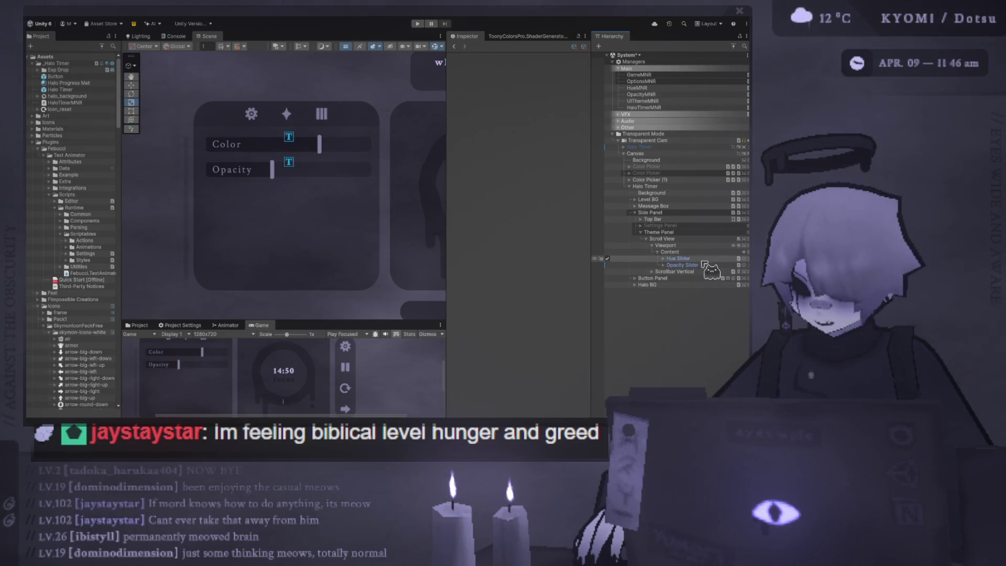
# Undo several deletions, then remove the Rain Ambience slider, Hue slider and Focus Minutes rows again
pyautogui.hotkey('ctrl', 'z')
pyautogui.hotkey('ctrl', 'z')
pyautogui.hotkey('ctrl', 'z')
pyautogui.hotkey('ctrl', 'z')
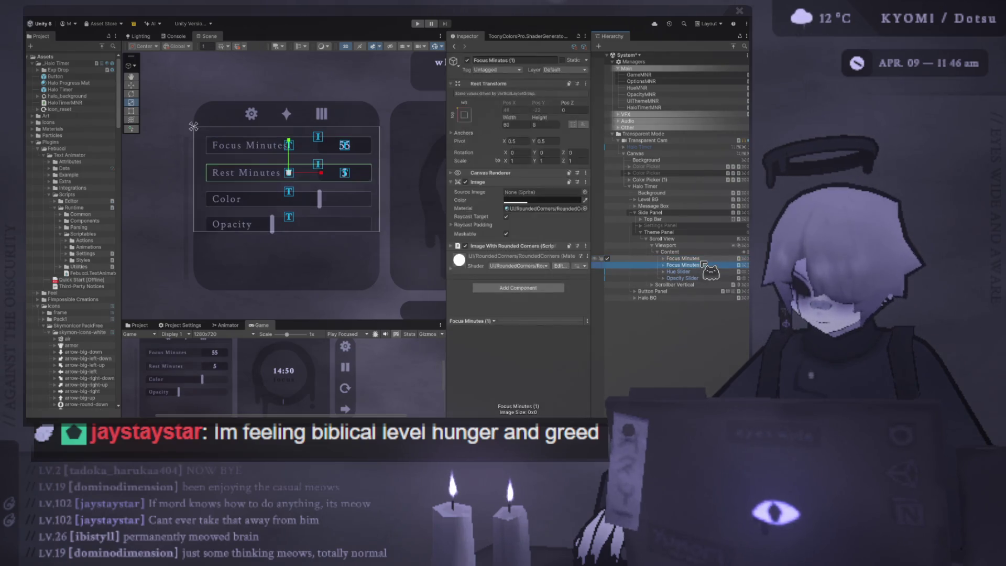
pyautogui.hotkey('ctrl', 'z')
pyautogui.hotkey('ctrl', 'z')
pyautogui.hotkey('ctrl', 'z')
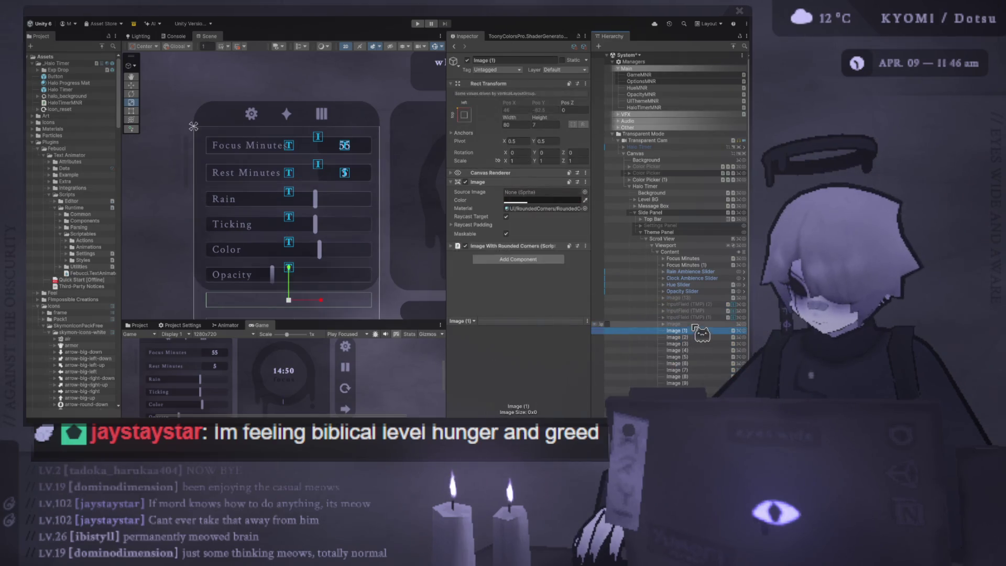
pyautogui.keyDown('shift'); pyautogui.click(724, 299); pyautogui.keyUp('shift')
pyautogui.hotkey('ctrl', 'z')
pyautogui.hotkey('ctrl', 'z')
pyautogui.hotkey('ctrl', 'z')
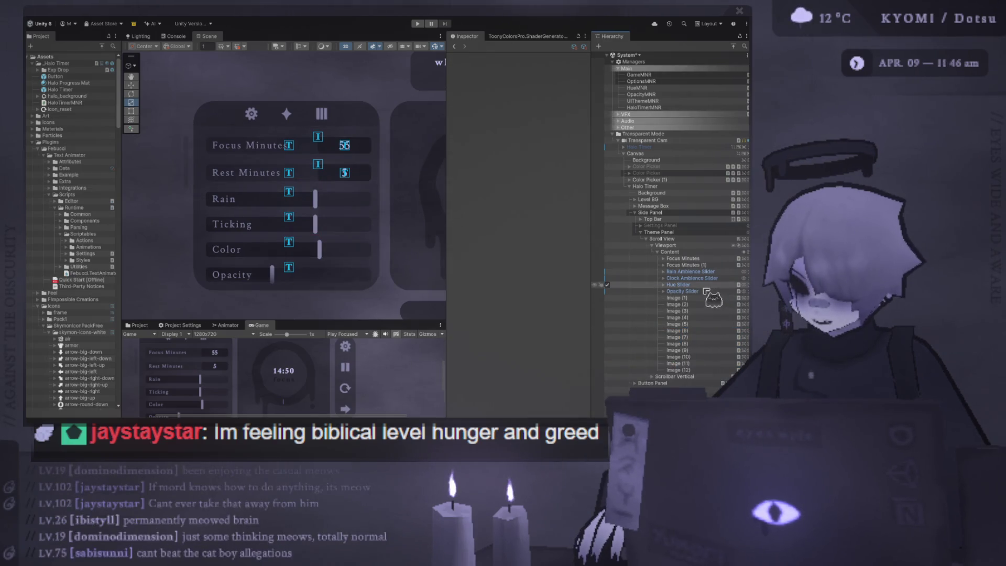
pyautogui.hotkey('ctrl', 'z')
pyautogui.hotkey('ctrl', 'z')
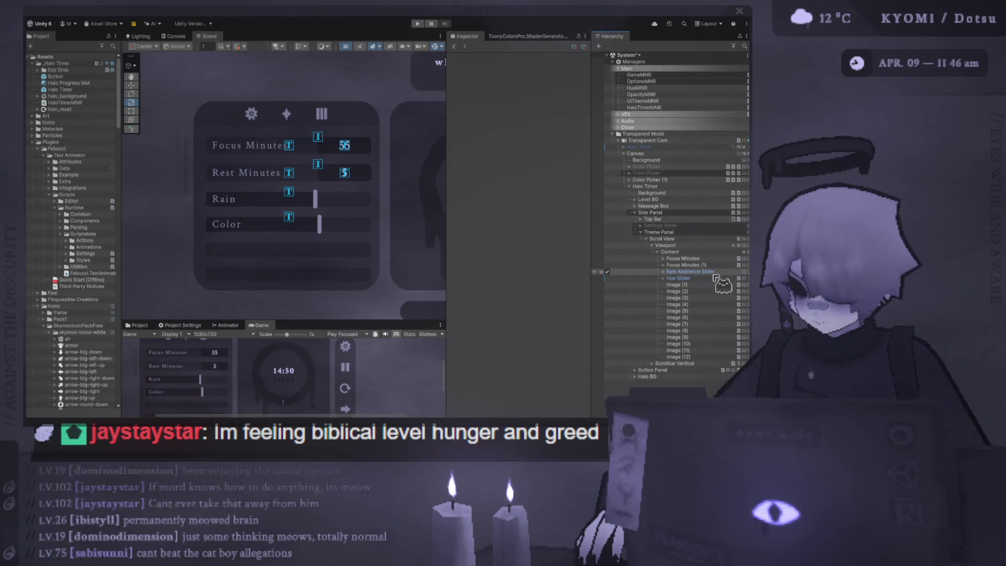
pyautogui.click(708, 272)
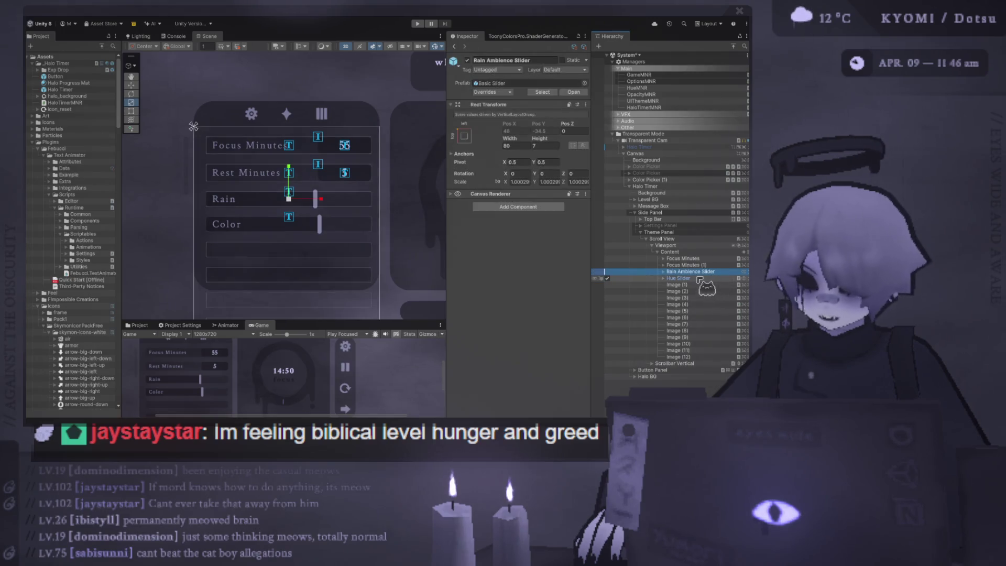
pyautogui.press('Delete')
pyautogui.click(709, 272)
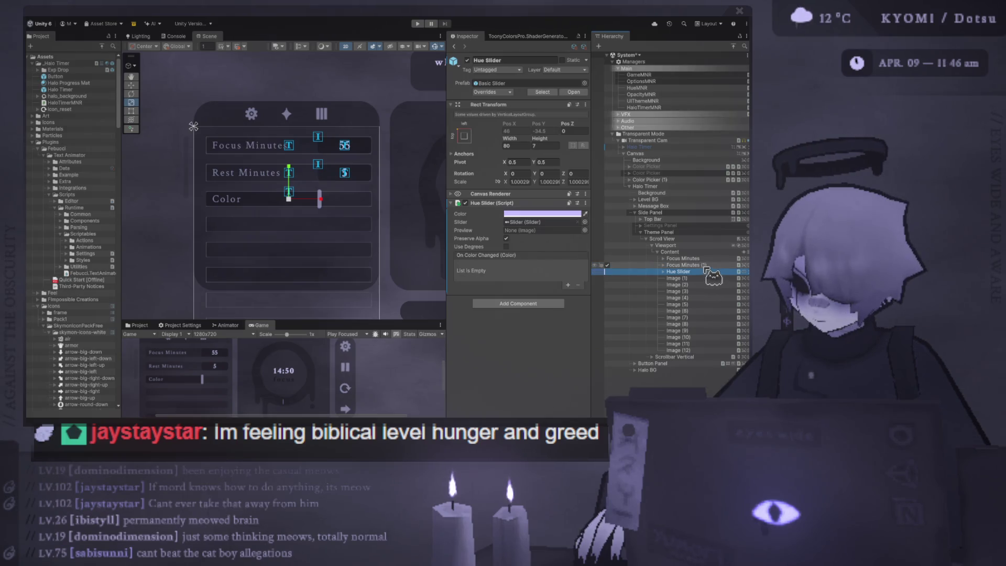
pyautogui.press('Delete')
pyautogui.click(705, 266)
pyautogui.press('Delete')
pyautogui.click(690, 253)
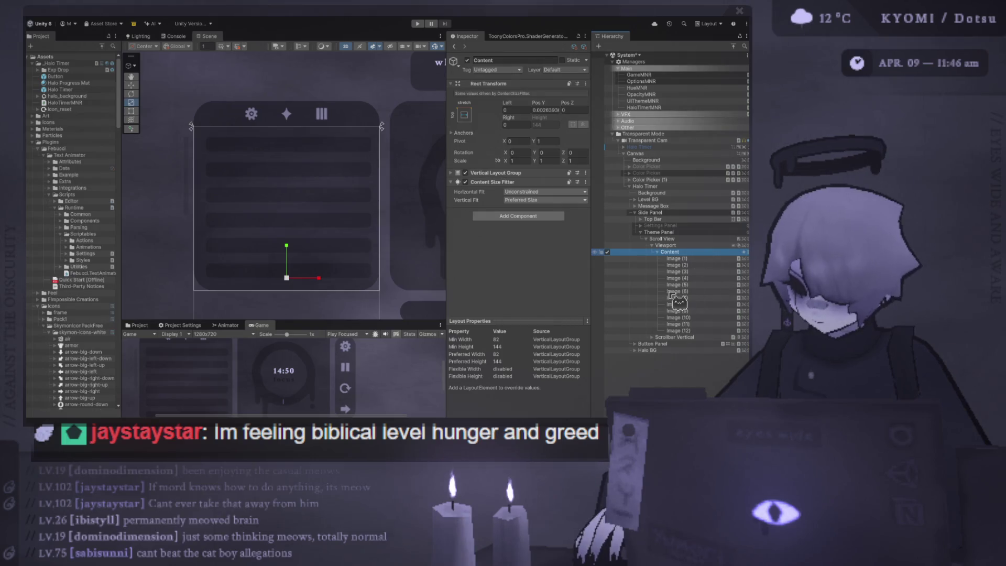
# Delete Image (3) through Image (12) and add a new Button inside Content
pyautogui.click(681, 330)
pyautogui.keyDown('shift'); pyautogui.click(687, 272); pyautogui.keyUp('shift')
pyautogui.press('Delete')
pyautogui.click(689, 252)
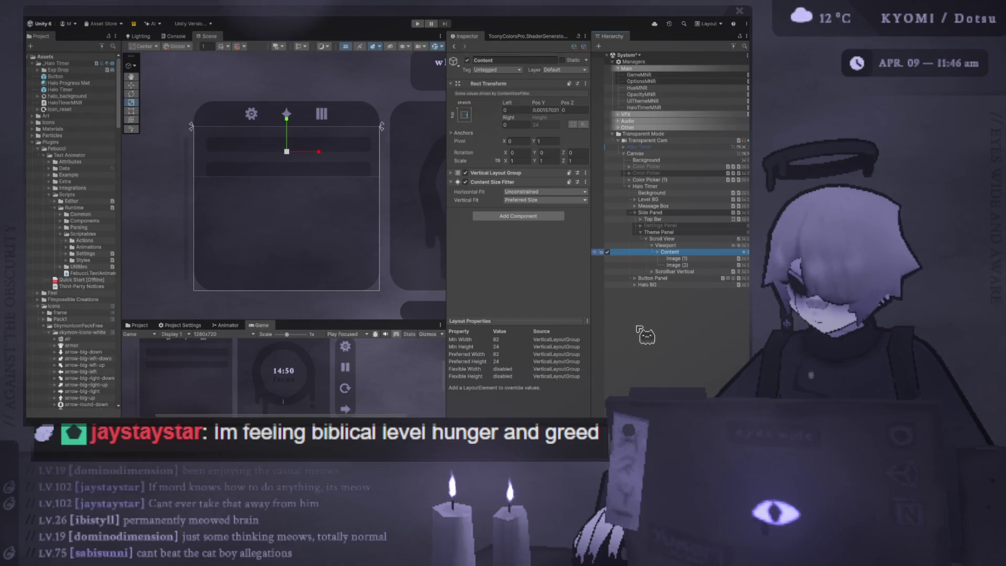
pyautogui.hotkey('ctrl', 'shift', 'b')
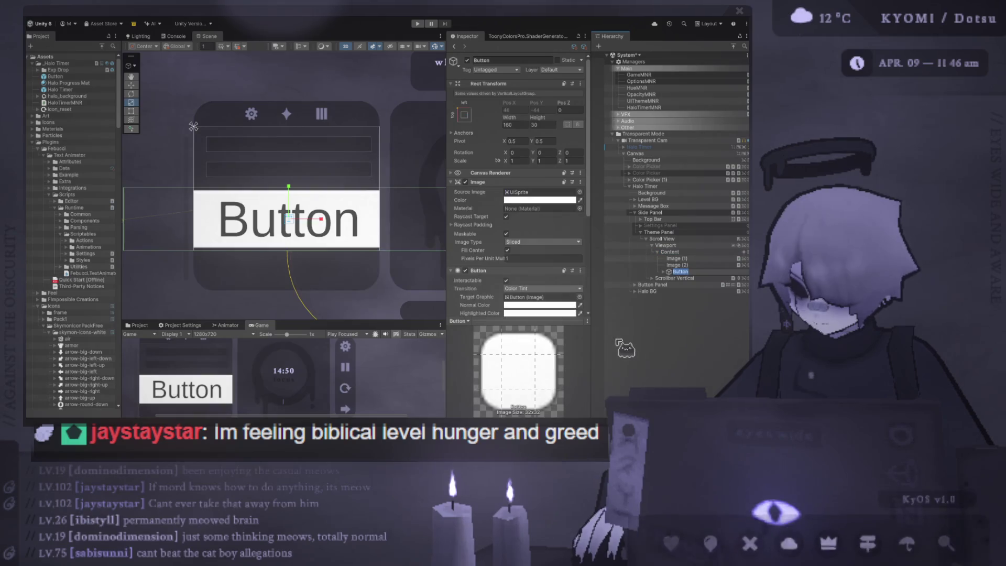
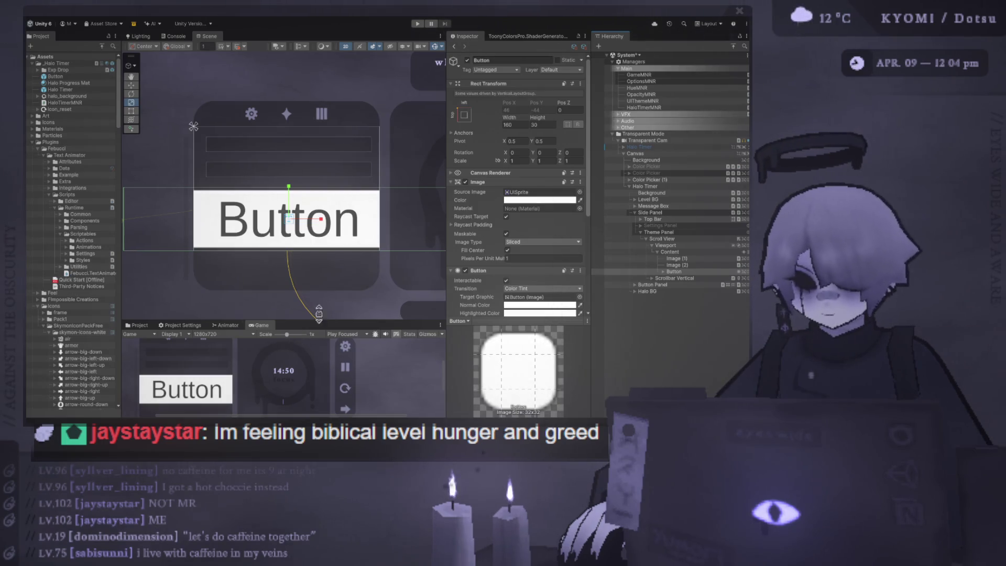
# Resize the Button's Rect Transform to Width 90 and Height 10
pyautogui.click(526, 125)
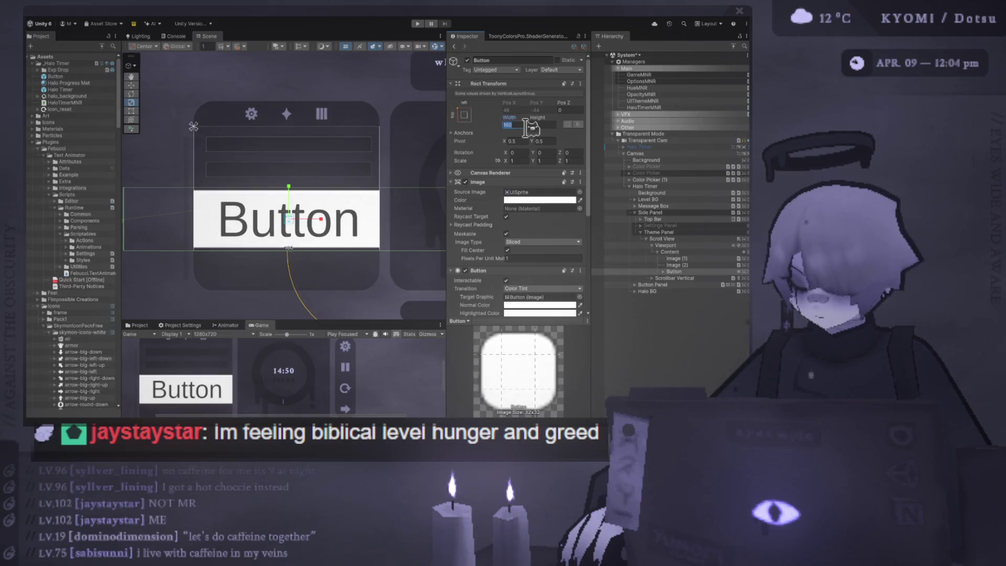
pyautogui.press('BackSpace')
pyautogui.write('90')
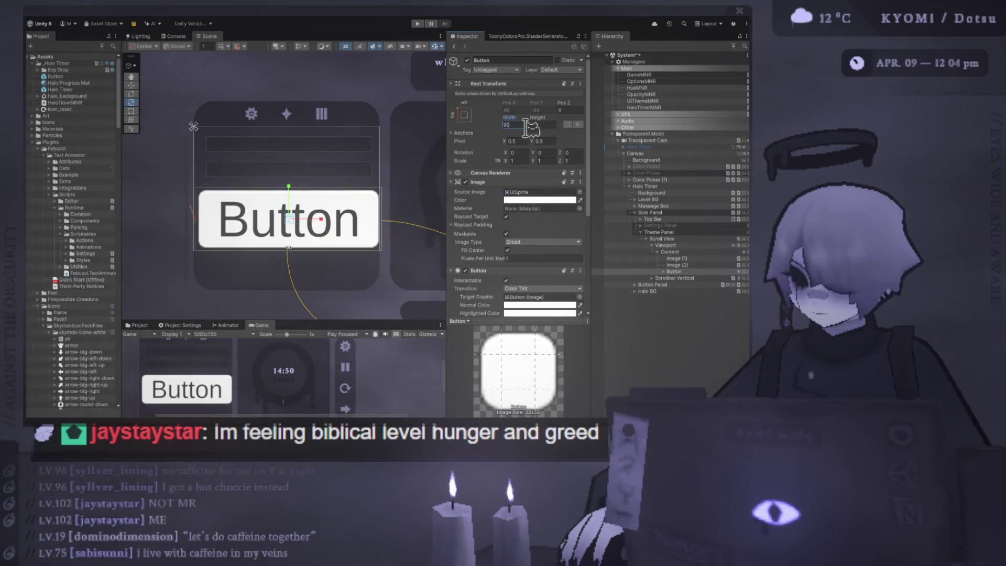
pyautogui.click(549, 122)
pyautogui.press('BackSpace')
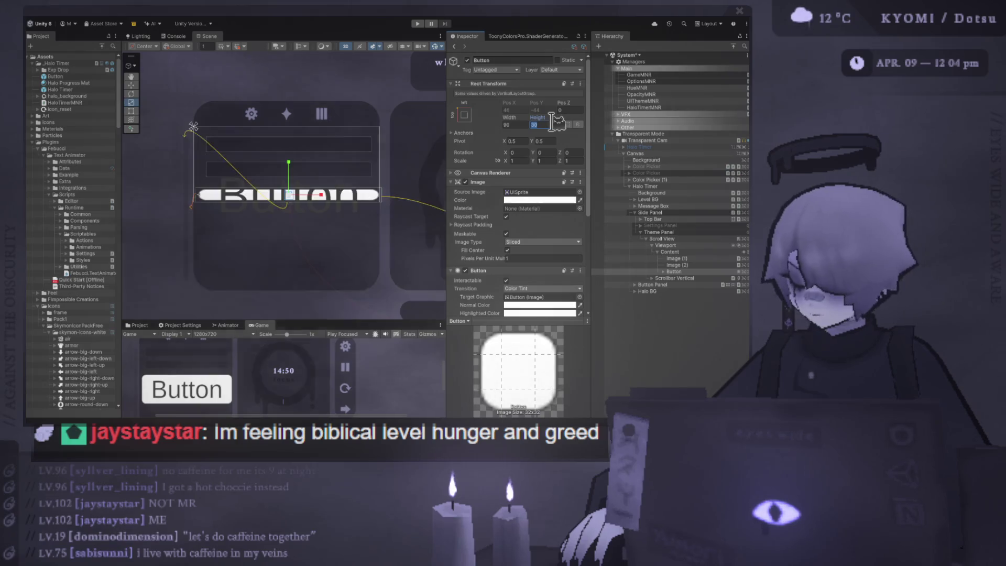
pyautogui.write('10')
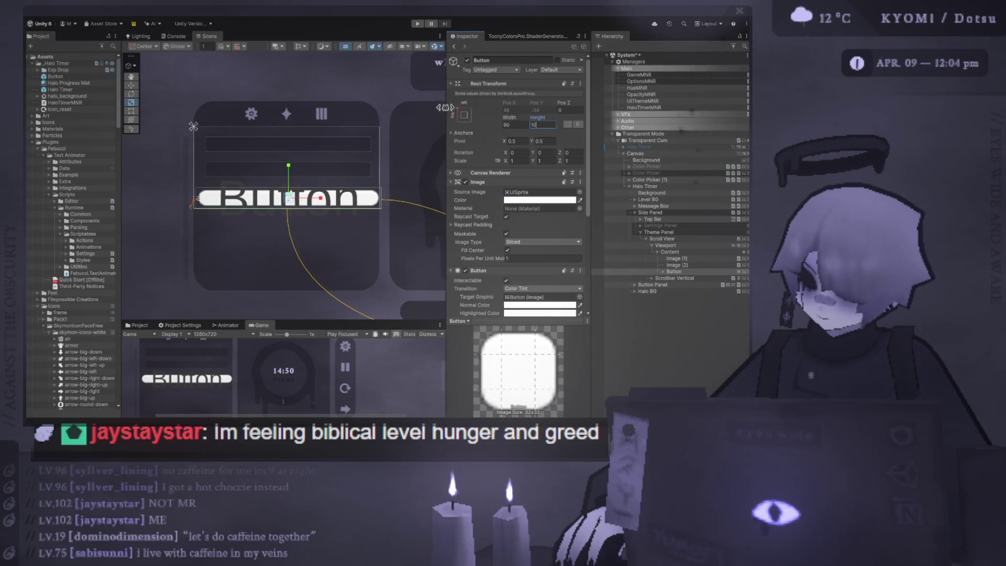
pyautogui.moveTo(445, 115); pyautogui.dragTo(432, 114)
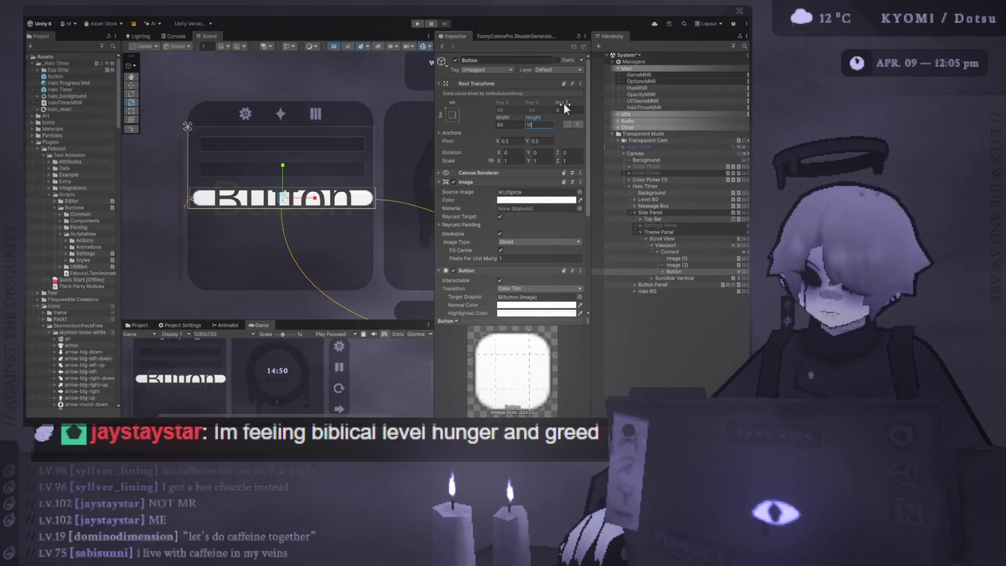
pyautogui.click(672, 272)
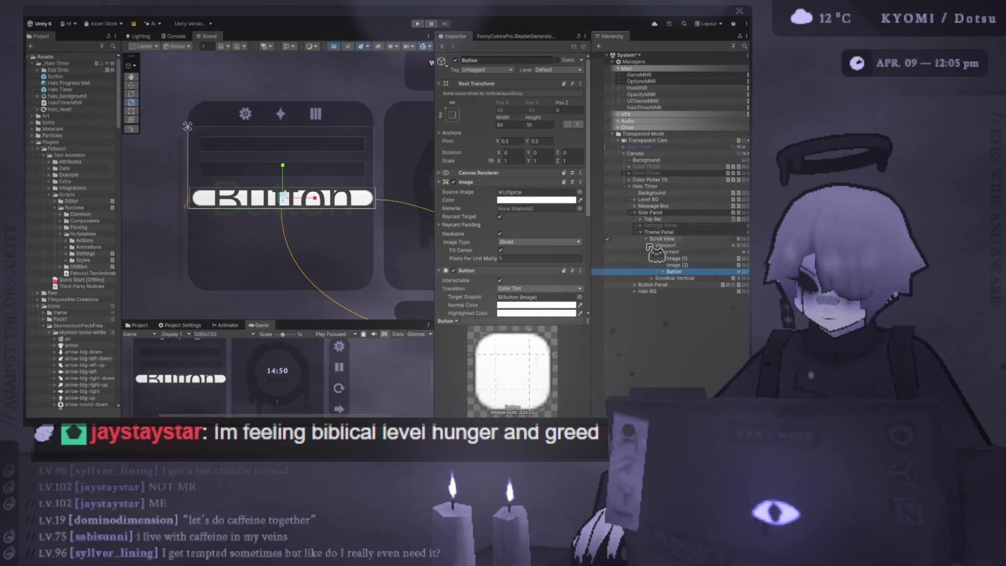
# Undo back to clear the Button Image's Source Image to None (Sprite)
pyautogui.click(662, 271)
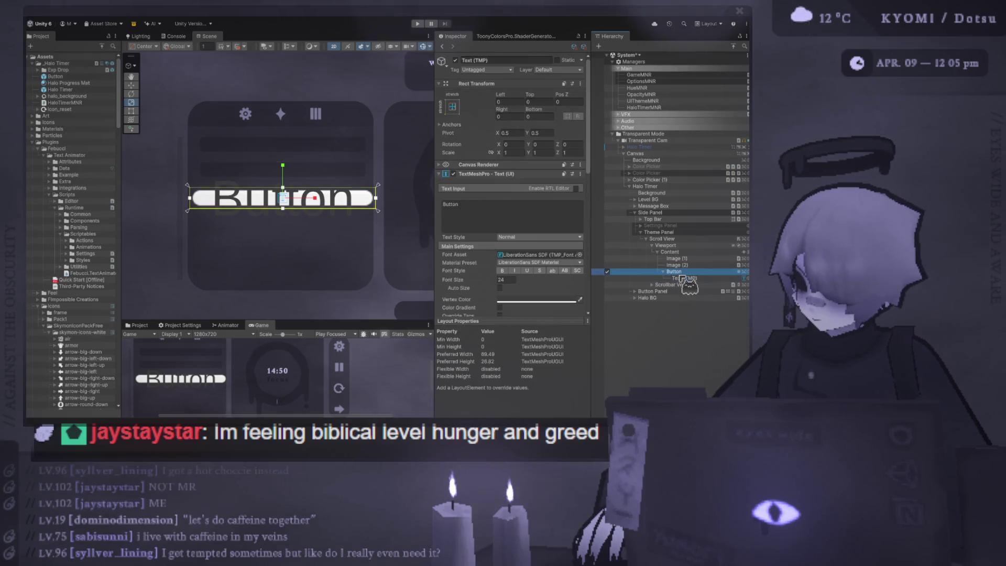
pyautogui.scroll(1, 315, 76)
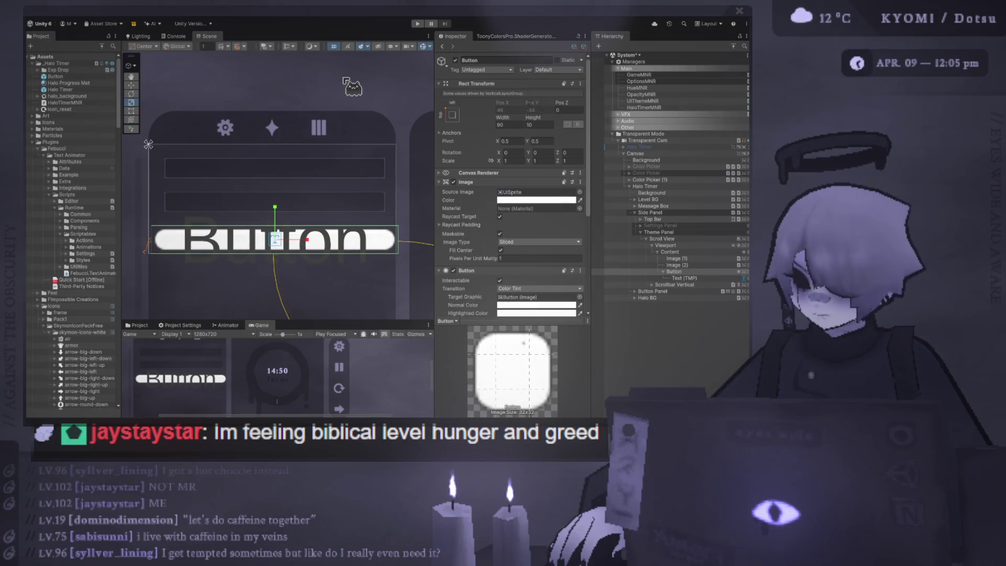
pyautogui.hotkey('ctrl', 'z')
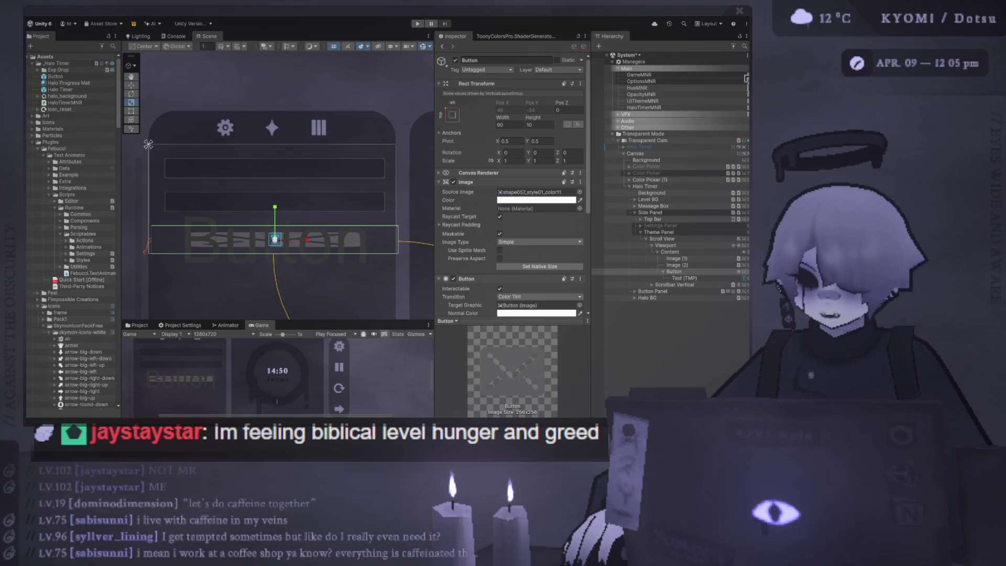
pyautogui.hotkey('ctrl', 'z')
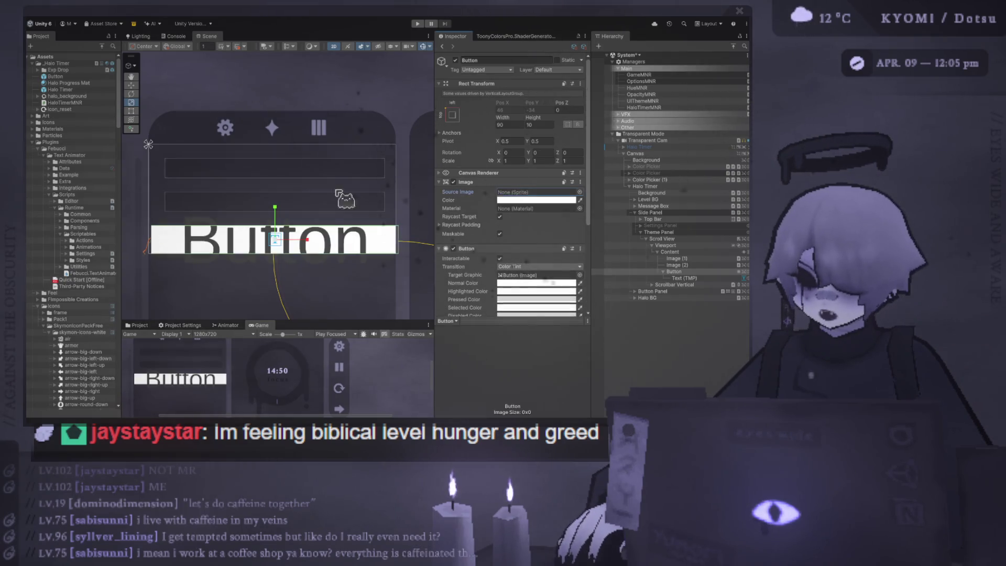
pyautogui.scroll(-2, 366, 178)
pyautogui.scroll(-5, 553, 212)
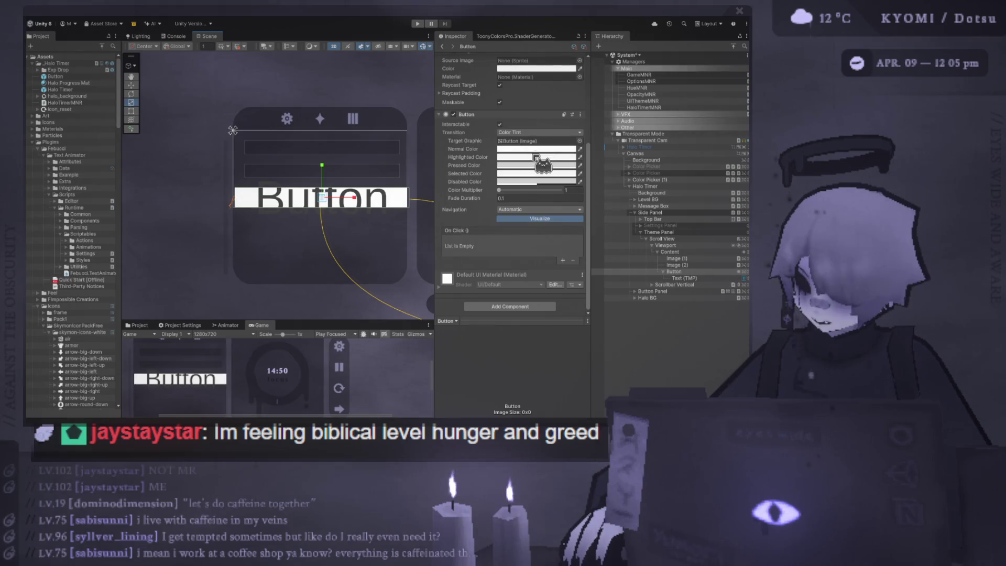
pyautogui.scroll(4, 540, 145)
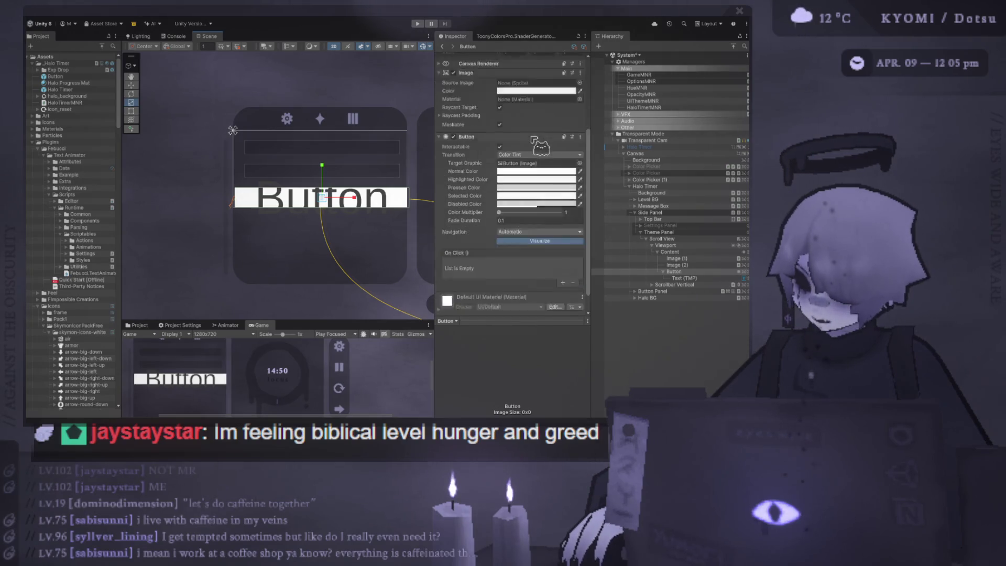
pyautogui.click(684, 278)
# Set the button label's font size to 8
pyautogui.click(515, 258)
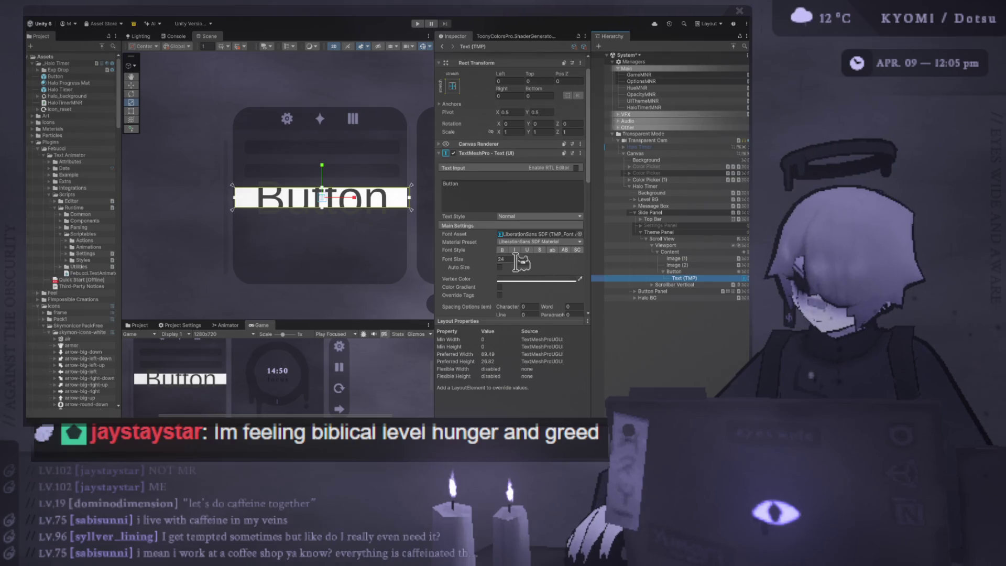
pyautogui.write('8')
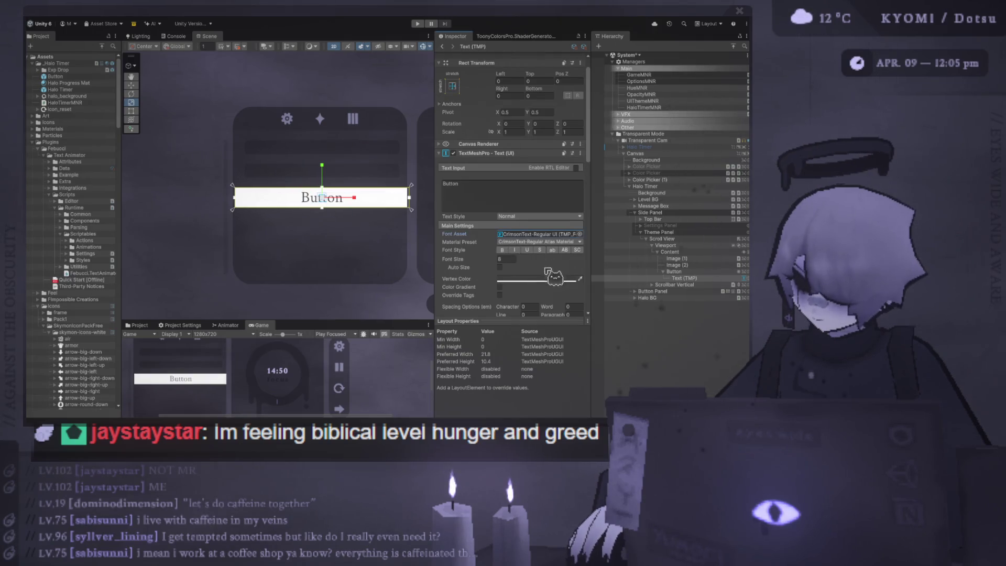
pyautogui.scroll(-15, 524, 293)
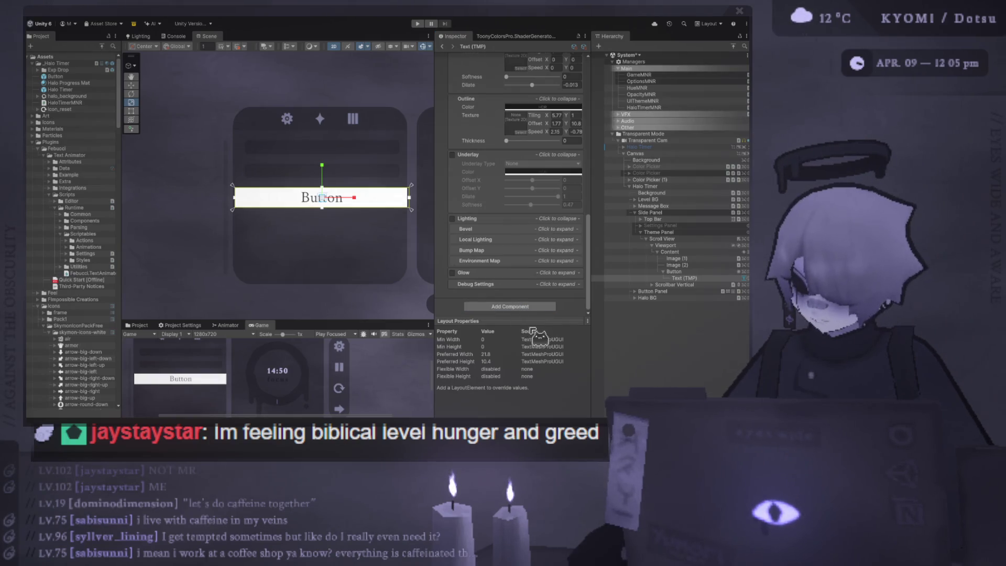
pyautogui.scroll(6, 524, 184)
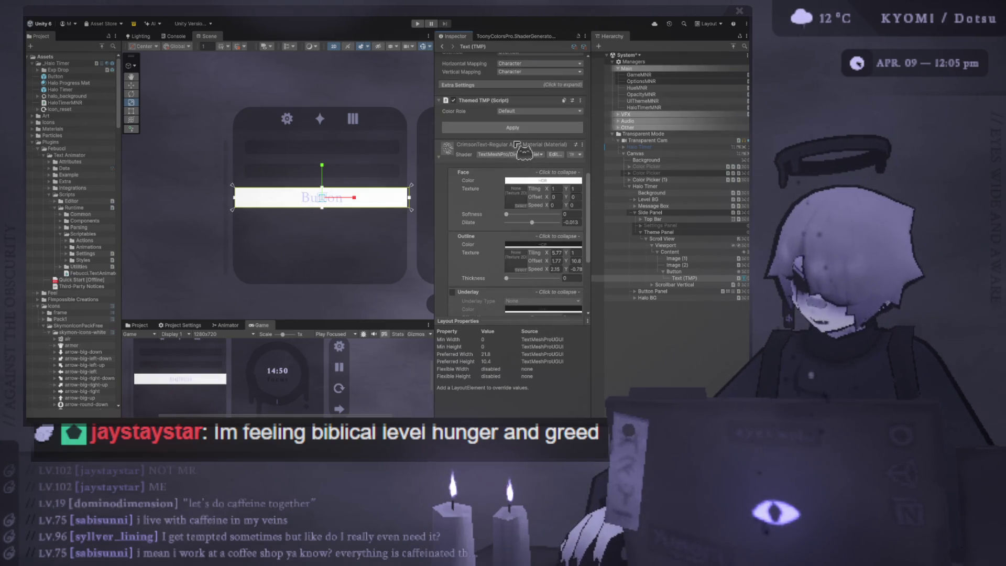
# Set the label's Themed TMP Color Role to Dull
pyautogui.click(540, 111)
pyautogui.click(524, 131)
pyautogui.scroll(1, 385, 249)
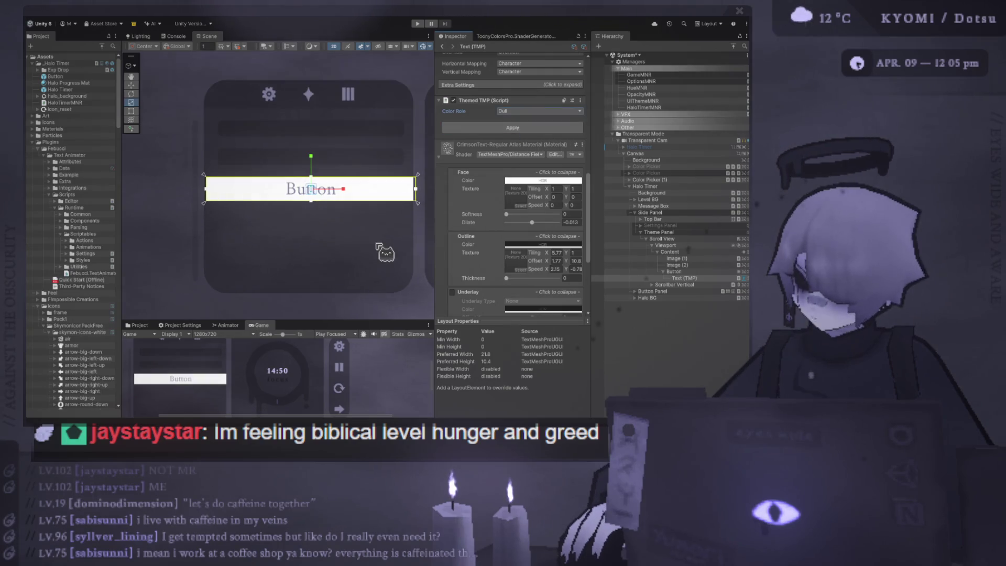
pyautogui.moveTo(360, 231); pyautogui.dragTo(398, 261)
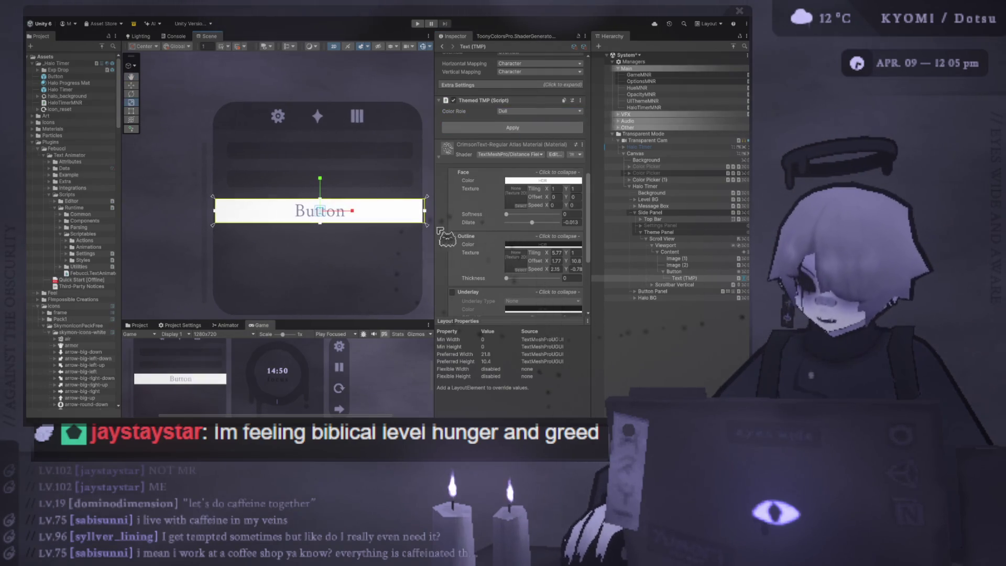
pyautogui.scroll(10, 539, 187)
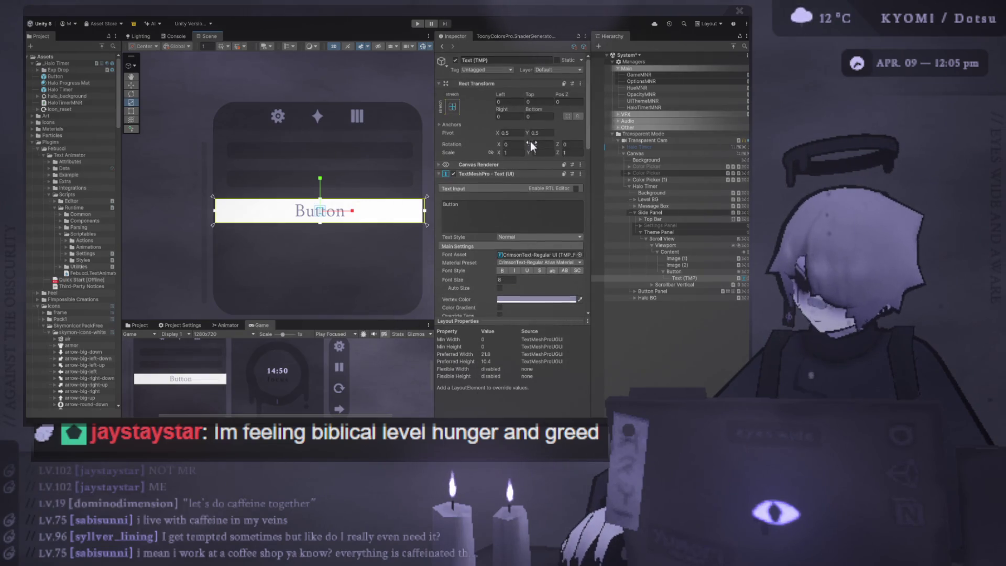
pyautogui.click(726, 272)
# Resize the Button to Width 80 and Height 7
pyautogui.click(510, 125)
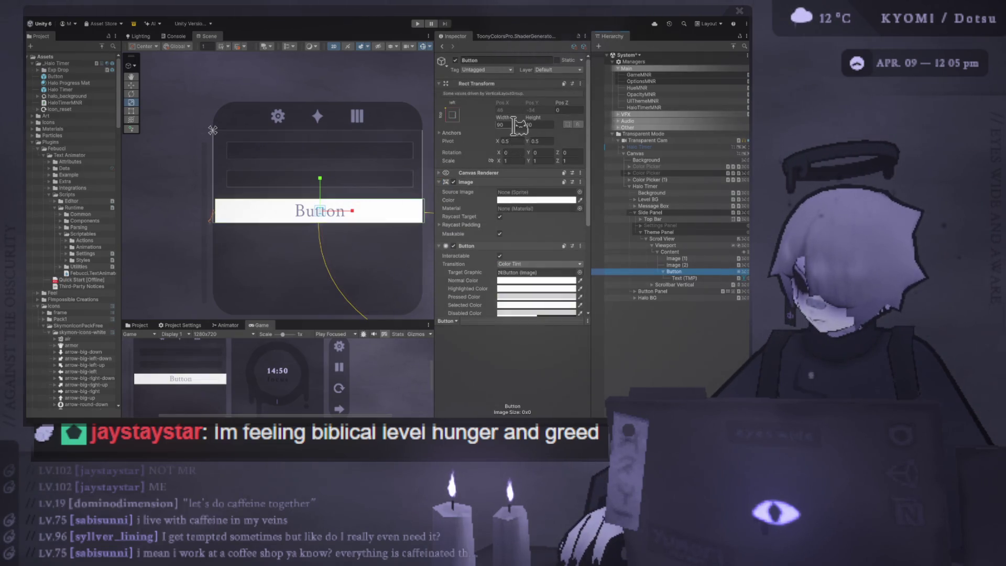
pyautogui.write('80')
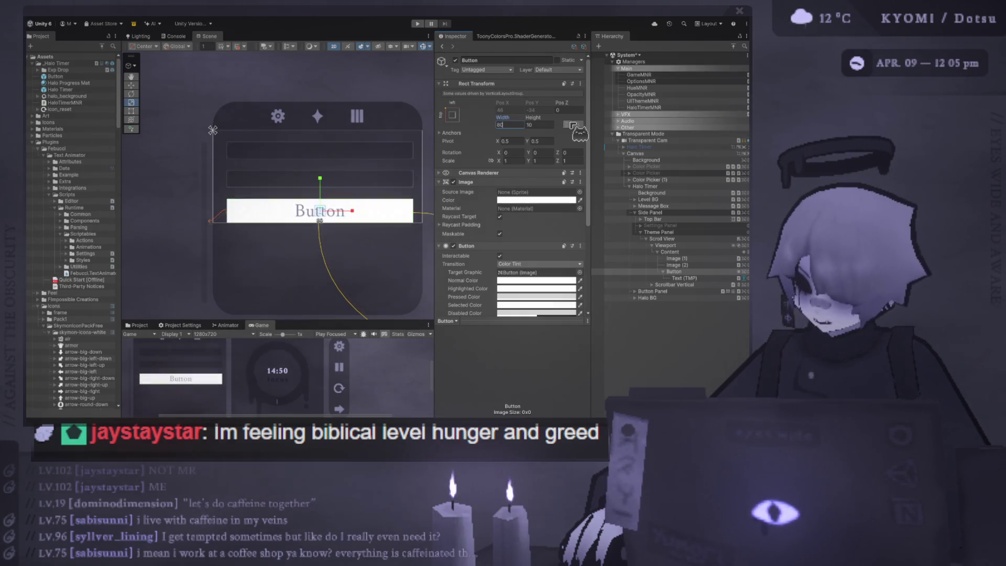
pyautogui.click(543, 125)
pyautogui.write('7')
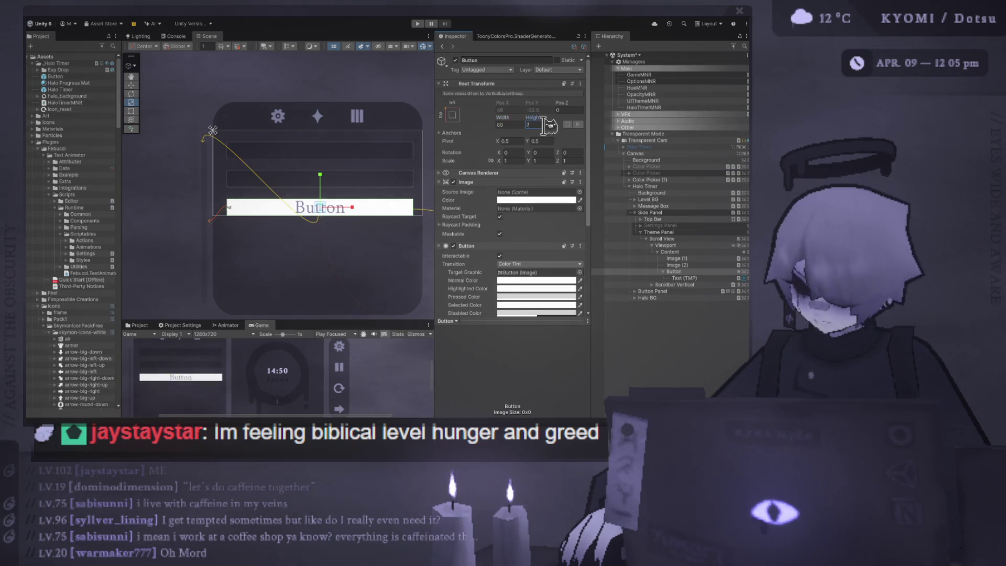
# Make the Button's image colour black and show the Image With Rounded Corners radius setting
pyautogui.click(553, 202)
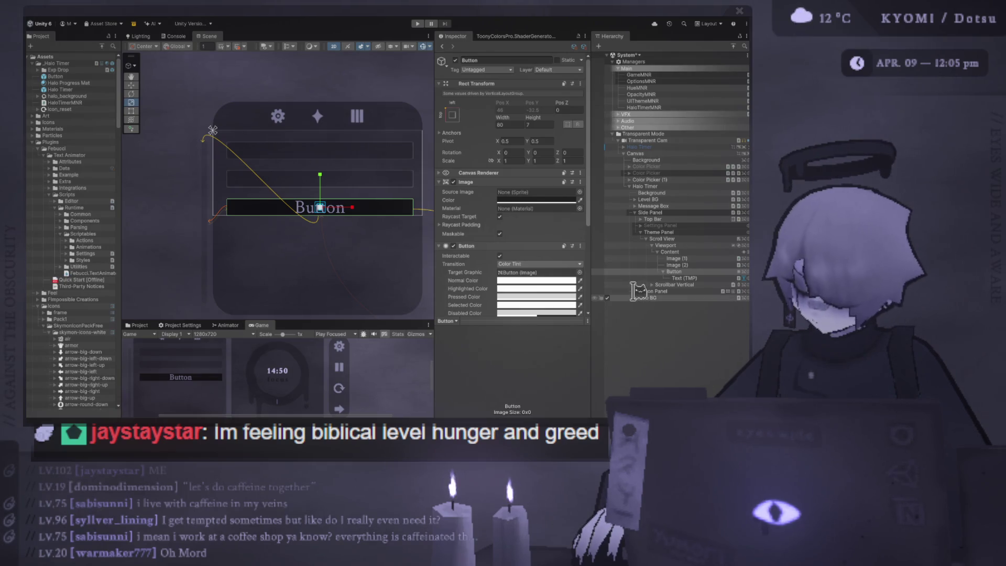
pyautogui.click(491, 246)
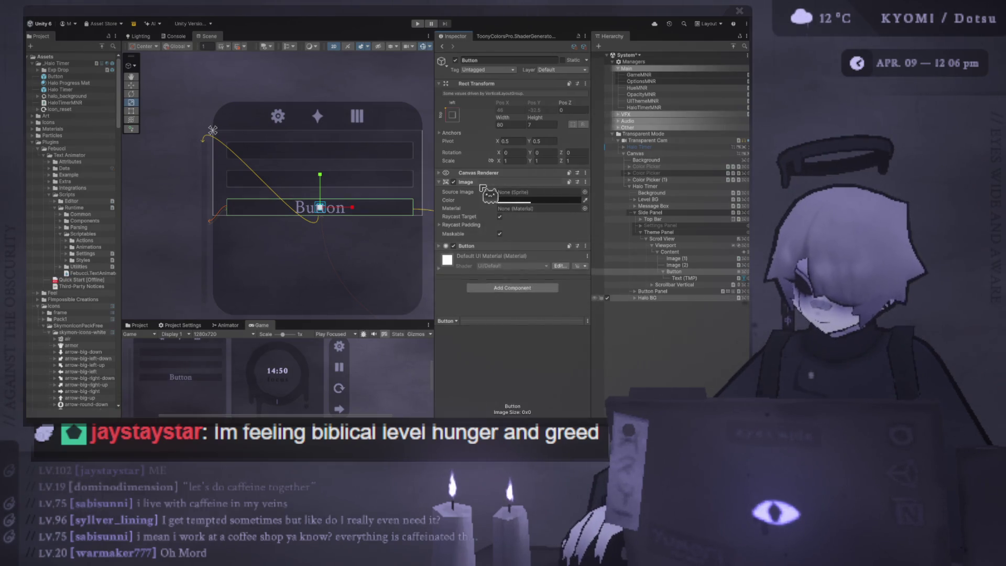
pyautogui.click(482, 182)
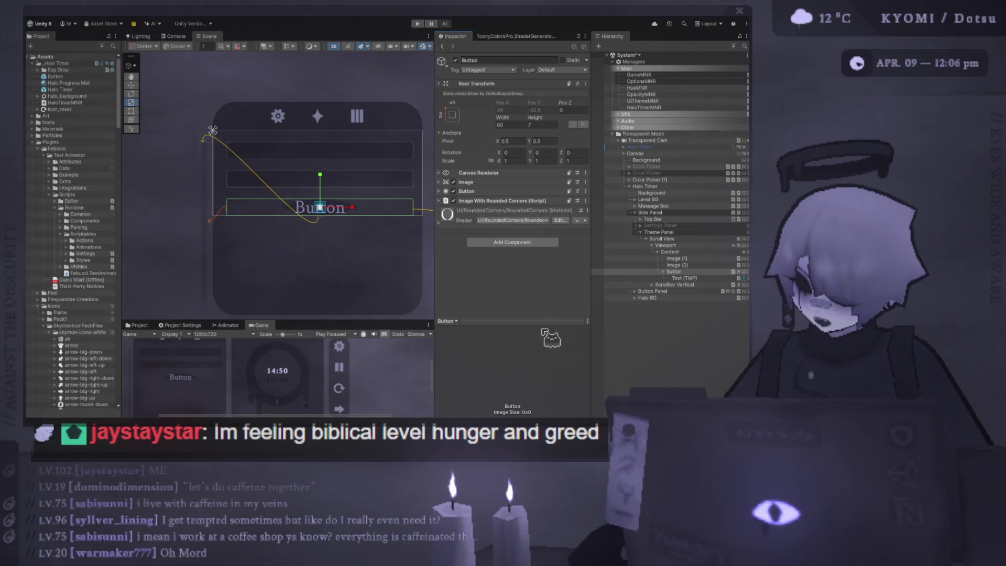
pyautogui.click(508, 201)
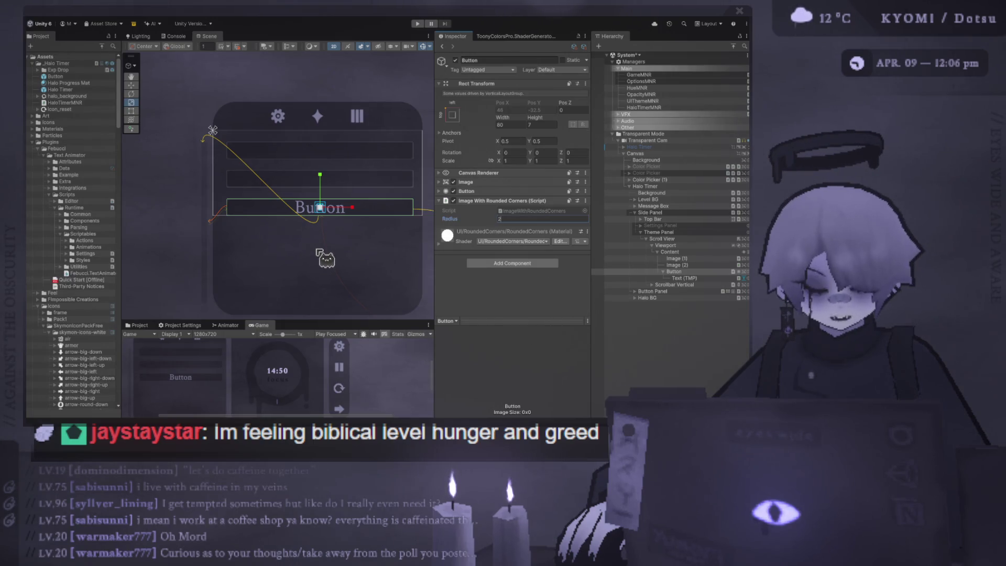
pyautogui.scroll(2, 325, 253)
# Set the button label's font size to 5 and enlarge the Game preview
pyautogui.click(725, 278)
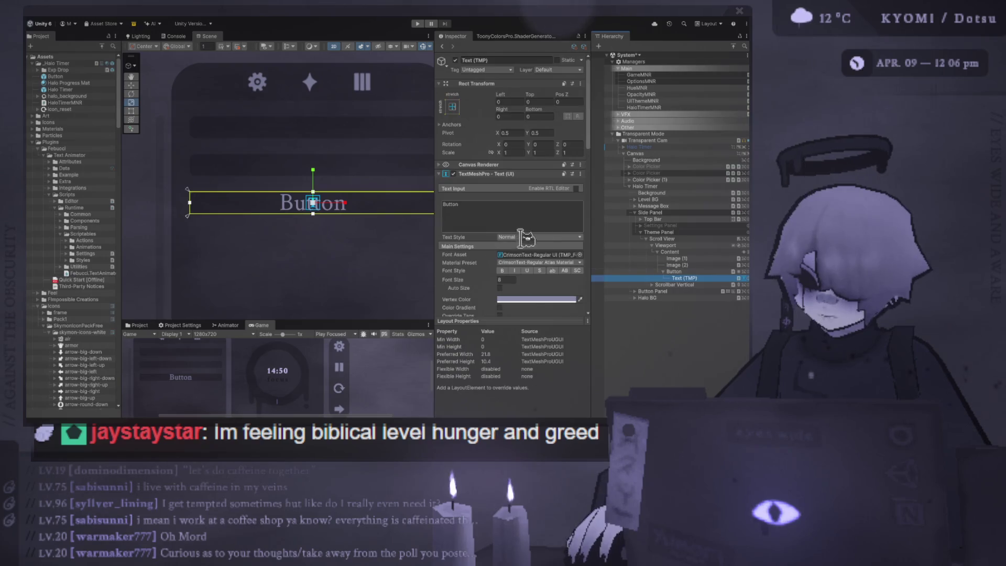
pyautogui.click(515, 280)
pyautogui.write('67')
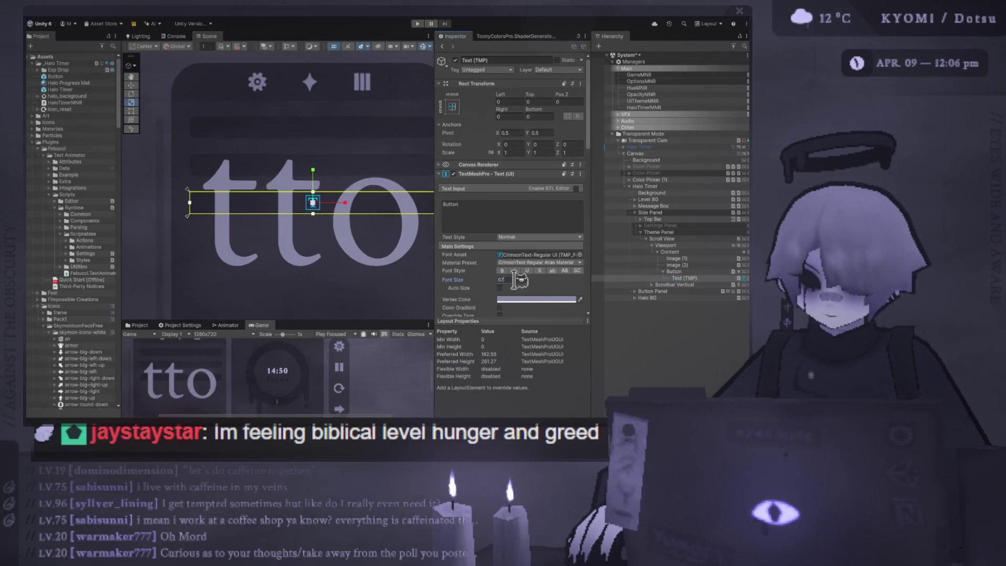
pyautogui.press('BackSpace')
pyautogui.press('BackSpace')
pyautogui.write('5')
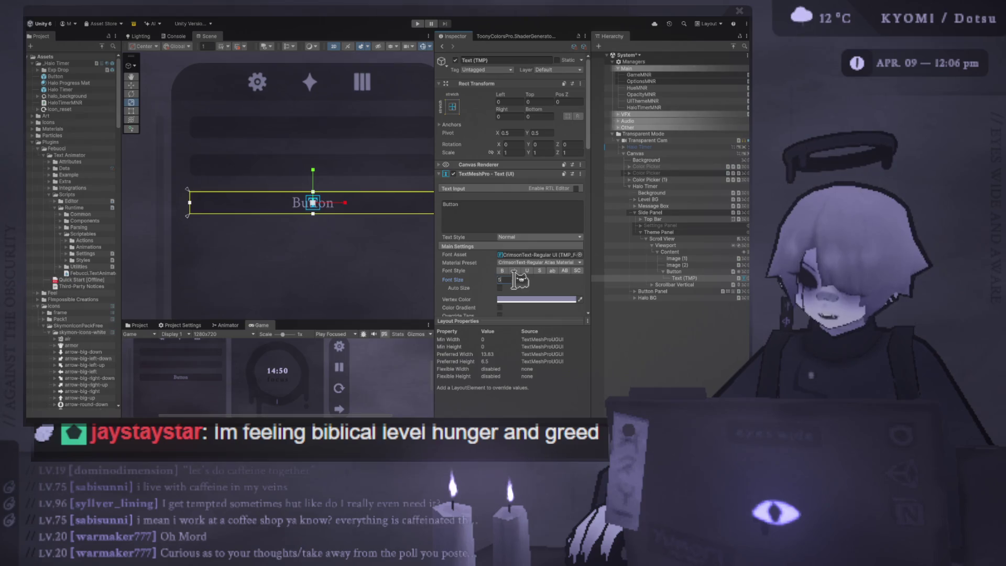
pyautogui.scroll(-3, 287, 291)
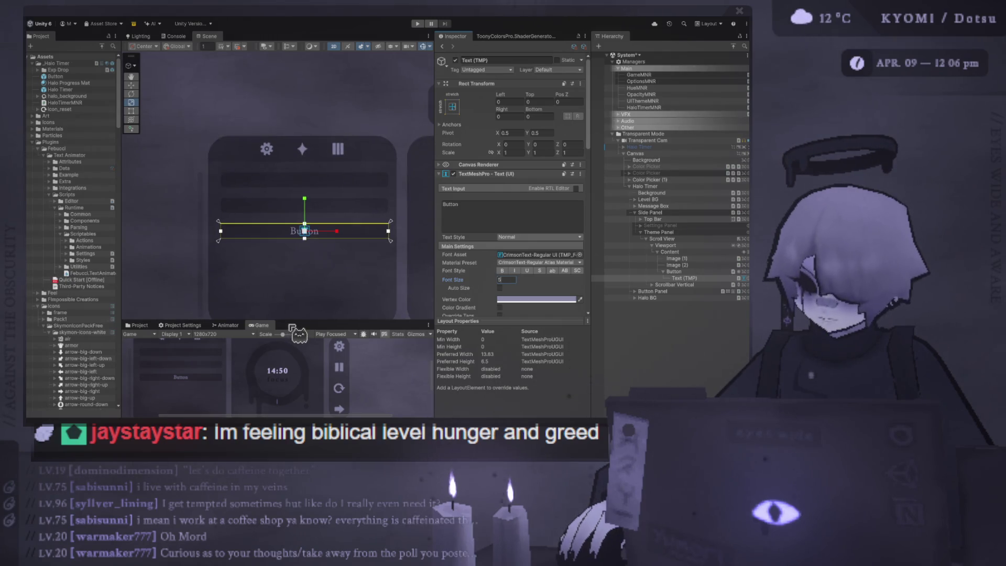
pyautogui.moveTo(294, 328)
pyautogui.mouseDown()
pyautogui.moveTo(295, 168)
pyautogui.moveTo(295, 292)
pyautogui.mouseUp()
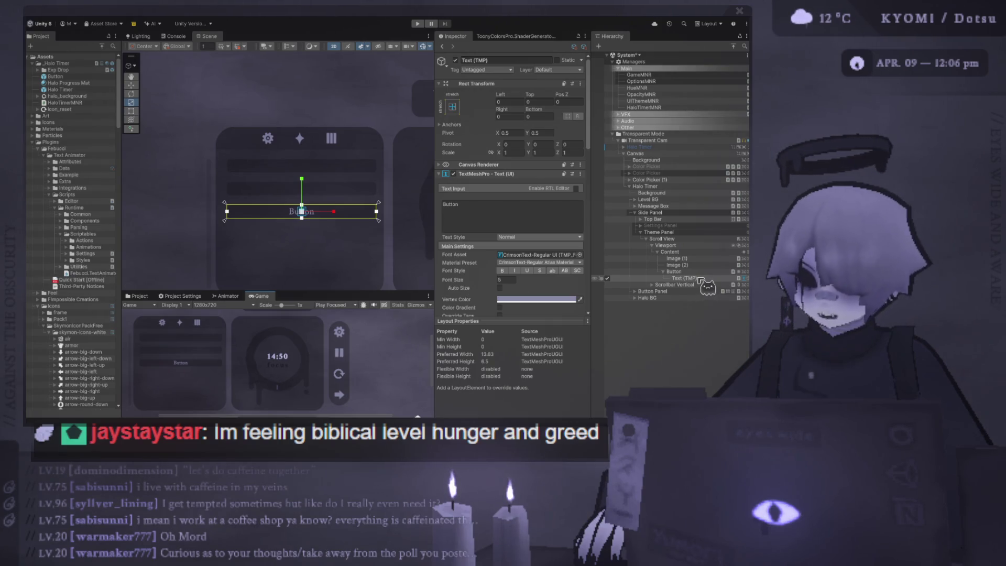
# Expand the Settings Panel's Content and inspect its Focus Minutes, Opacity Slider and Hue Slider objects
pyautogui.click(641, 226)
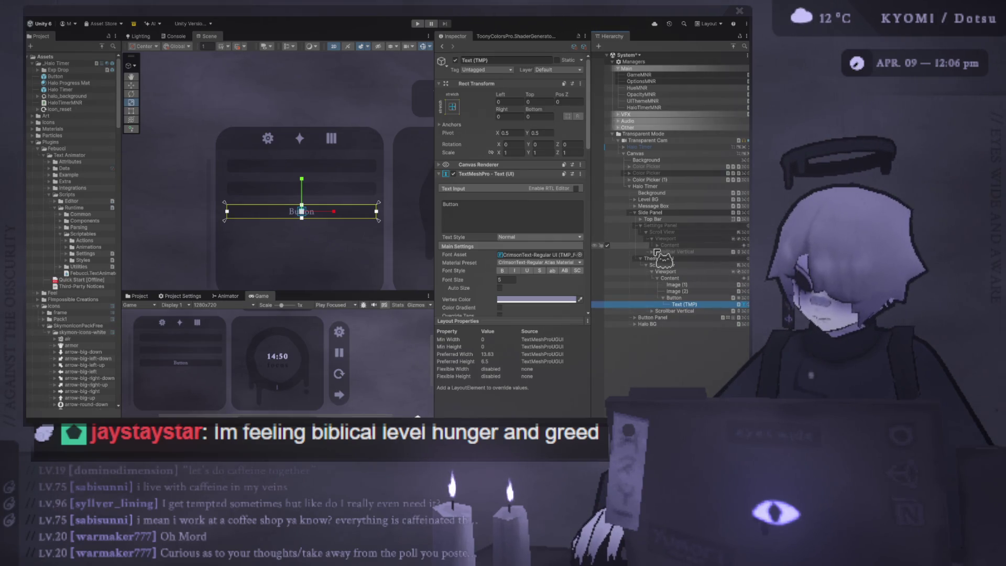
pyautogui.click(657, 245)
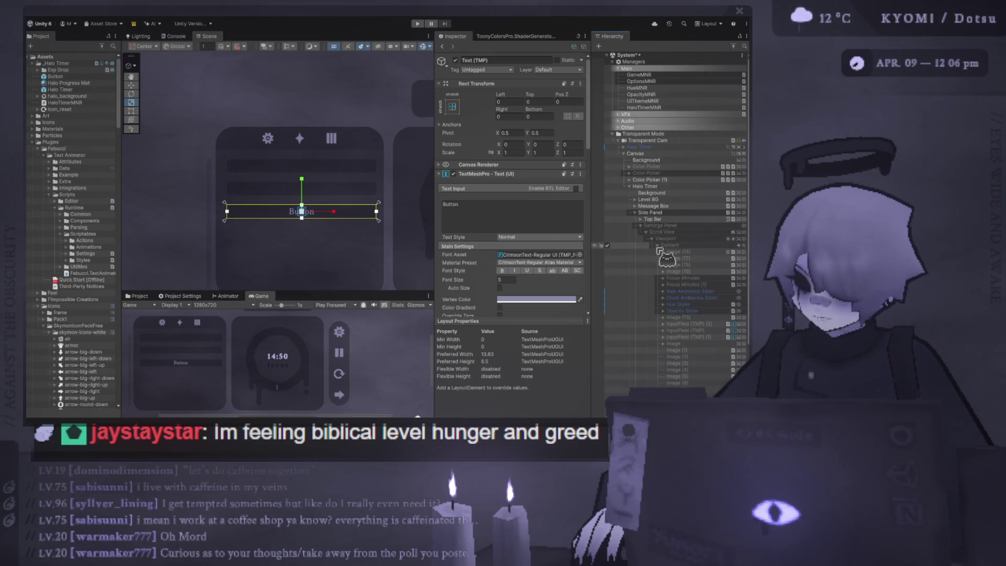
pyautogui.click(705, 293)
pyautogui.click(700, 284)
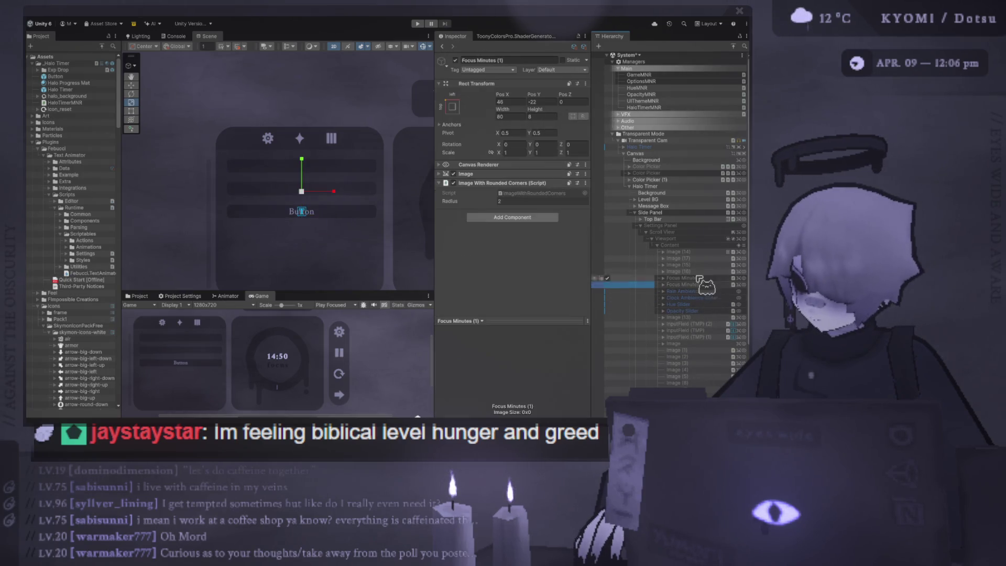
pyautogui.click(699, 278)
pyautogui.click(702, 291)
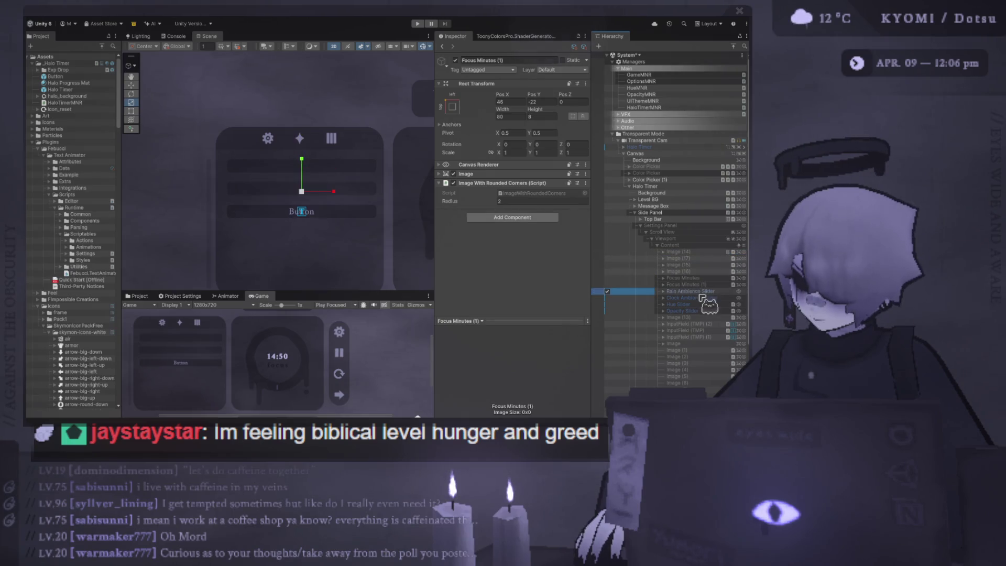
pyautogui.click(701, 304)
pyautogui.click(701, 311)
pyautogui.click(701, 305)
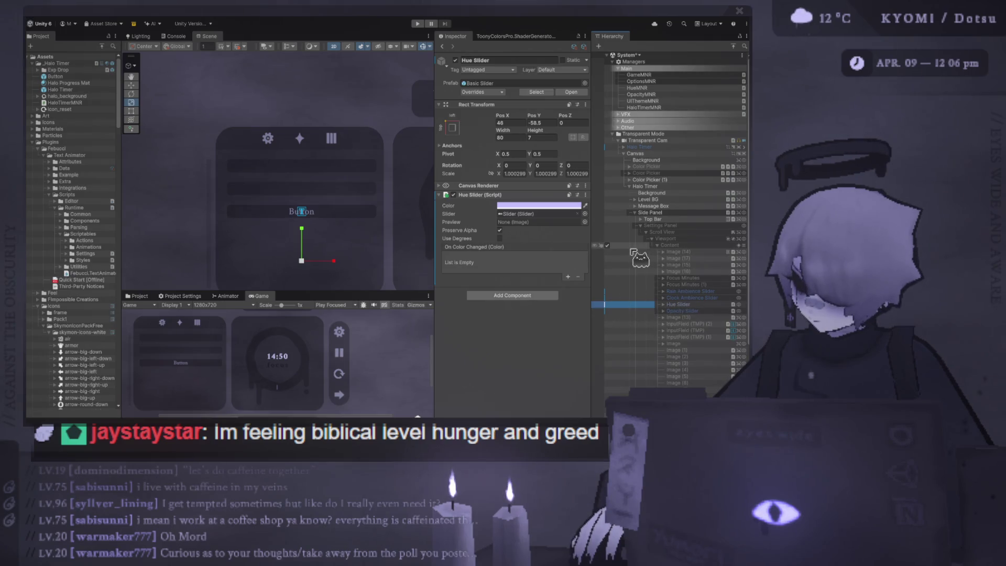
# Toggle the Settings Panel active on and off, then enlarge the Game preview
pyautogui.click(609, 226)
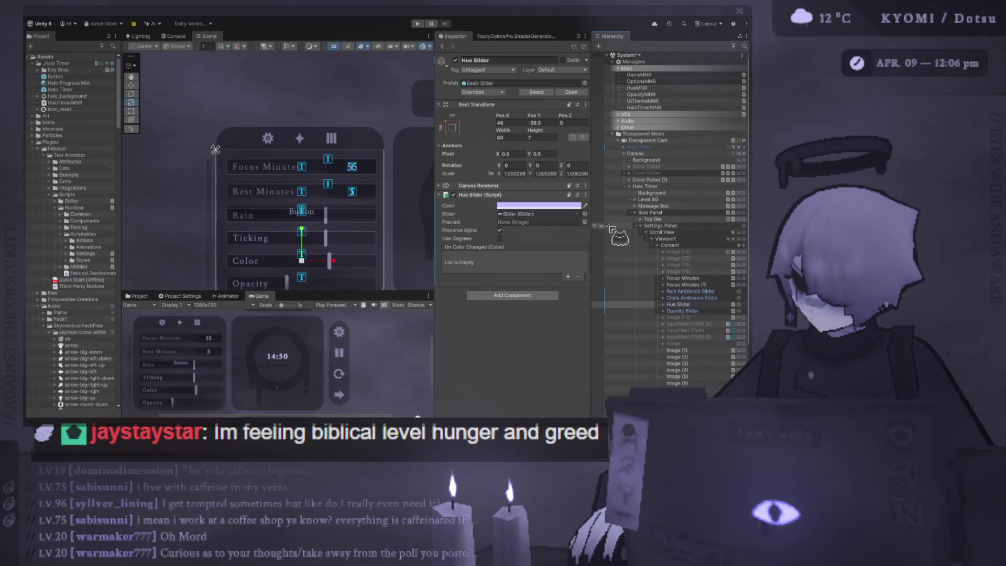
pyautogui.click(609, 228)
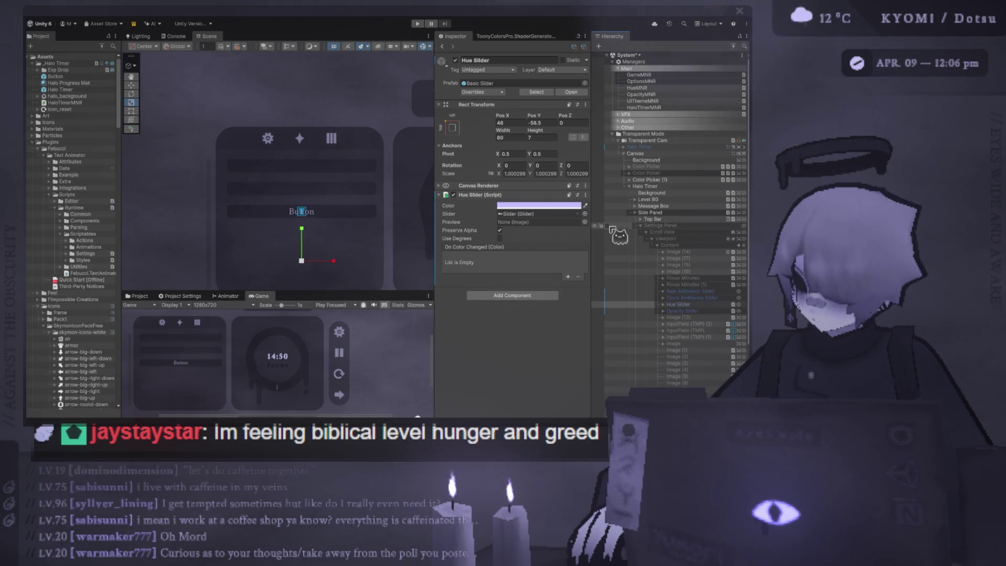
pyautogui.scroll(2, 269, 223)
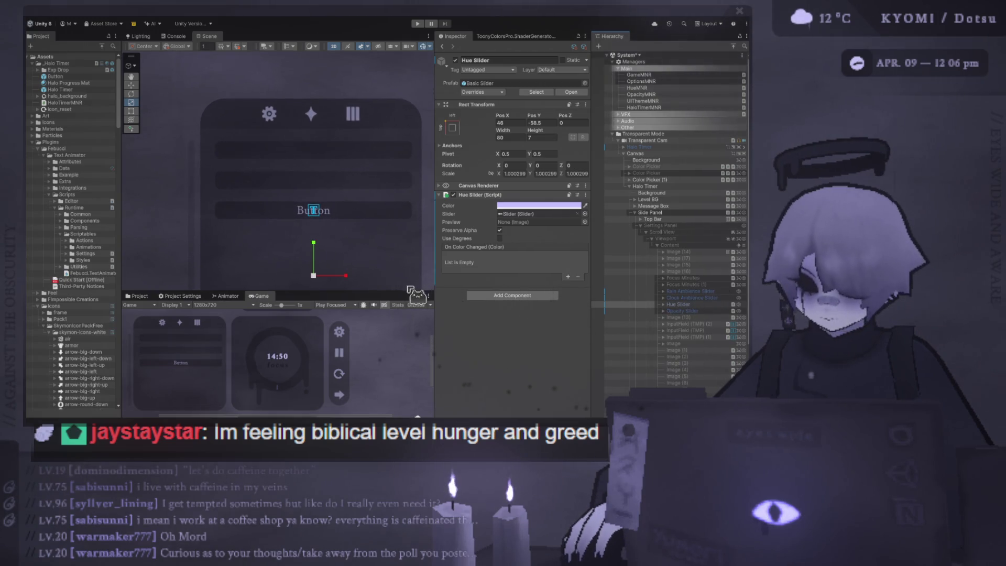
pyautogui.moveTo(403, 291)
pyautogui.mouseDown()
pyautogui.moveTo(393, 148)
pyautogui.moveTo(393, 193)
pyautogui.mouseUp()
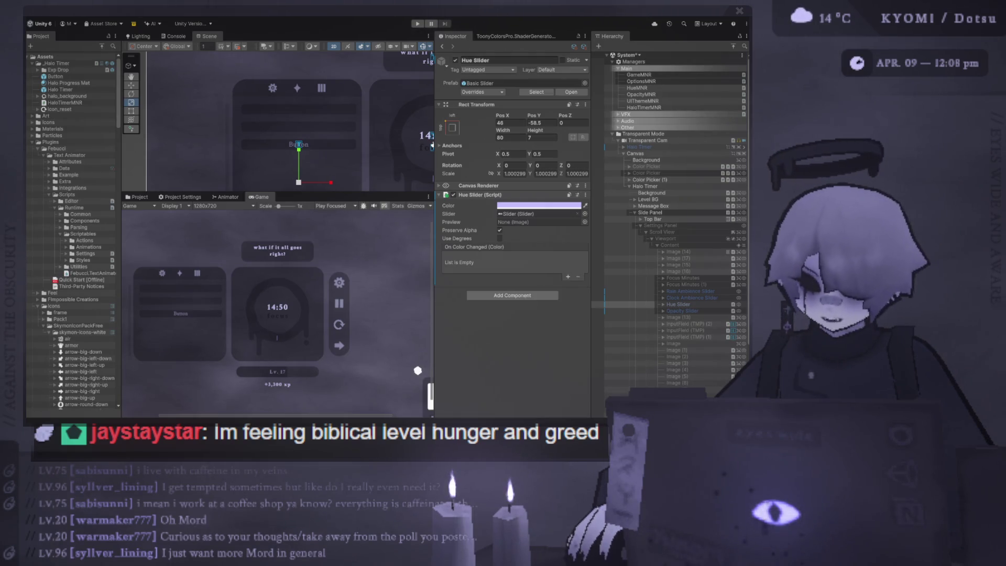
pyautogui.moveTo(293, 194); pyautogui.dragTo(274, 210)
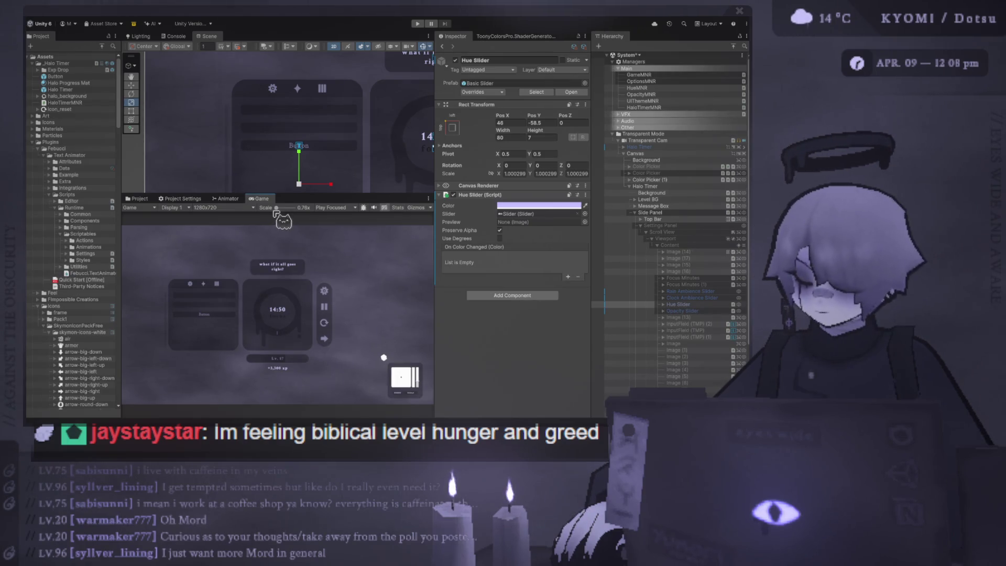
# Set the Hue Slider's Scale X, Y and Z to exactly 1
pyautogui.click(518, 167)
pyautogui.click(511, 174)
pyautogui.write('1')
pyautogui.click(545, 173)
pyautogui.write('1')
pyautogui.click(576, 173)
pyautogui.write('1')
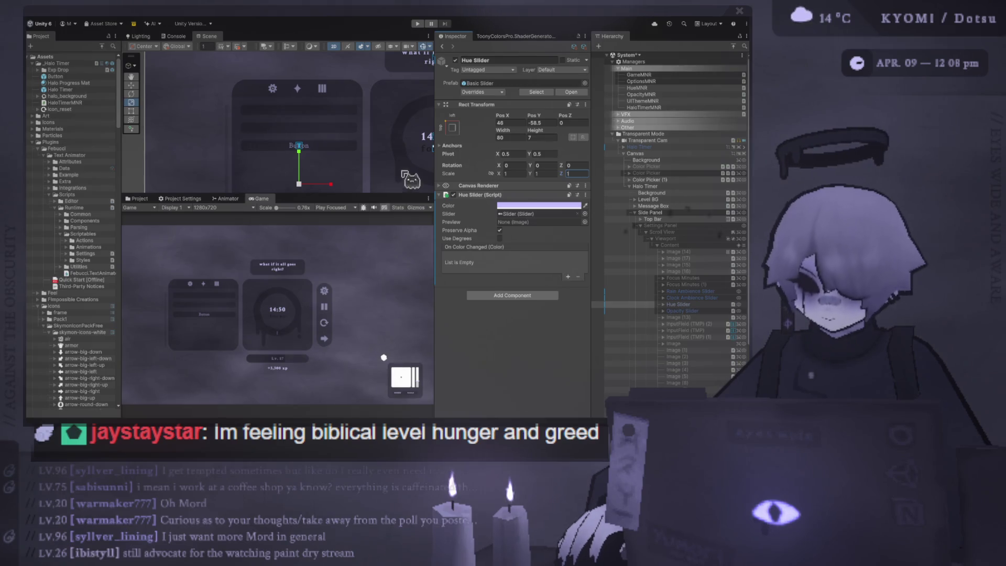
# Rebalance the Scene and Game views and collapse the Settings Panel
pyautogui.moveTo(383, 194); pyautogui.dragTo(379, 230)
pyautogui.scroll(1, 365, 221)
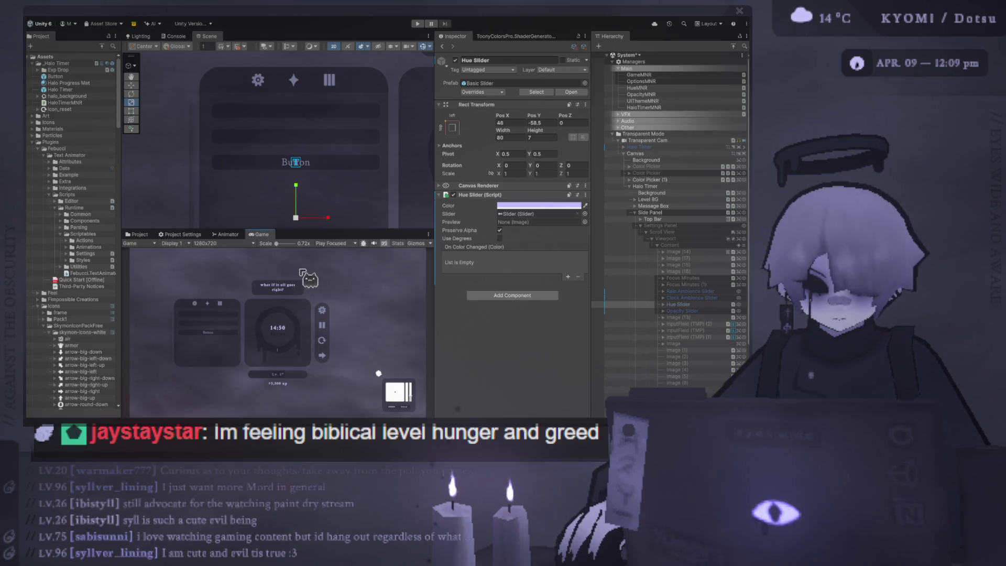
pyautogui.moveTo(343, 231)
pyautogui.mouseDown()
pyautogui.moveTo(334, 151)
pyautogui.moveTo(322, 314)
pyautogui.mouseUp()
pyautogui.scroll(-3, 322, 224)
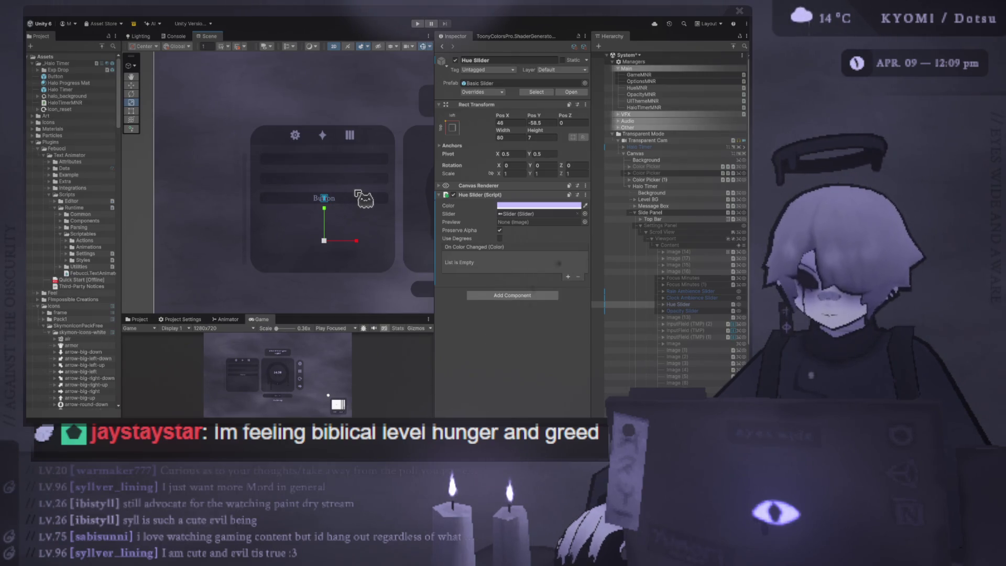
pyautogui.click(641, 225)
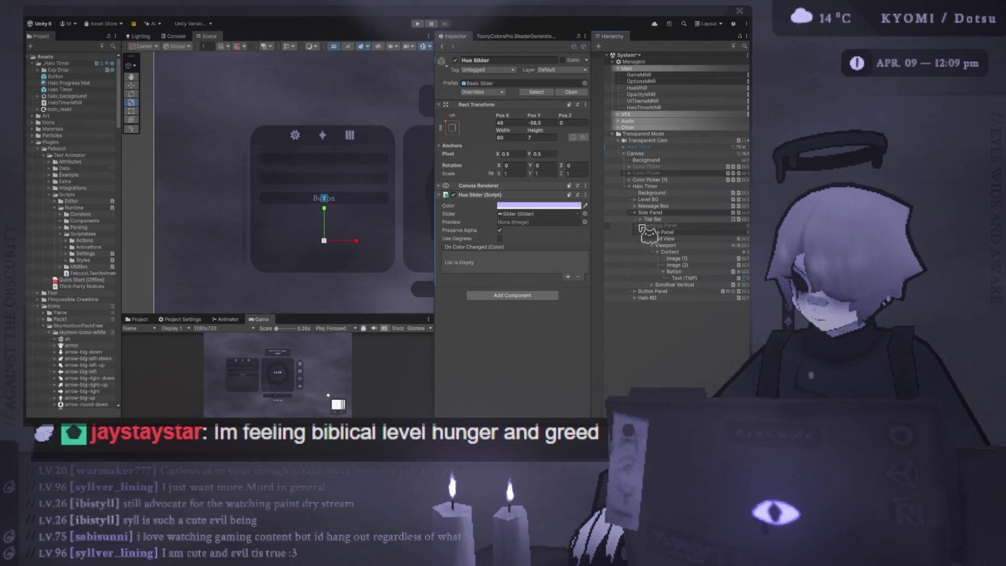
# Set the Theme Panel Button's Navigation to None
pyautogui.click(688, 265)
pyautogui.click(689, 271)
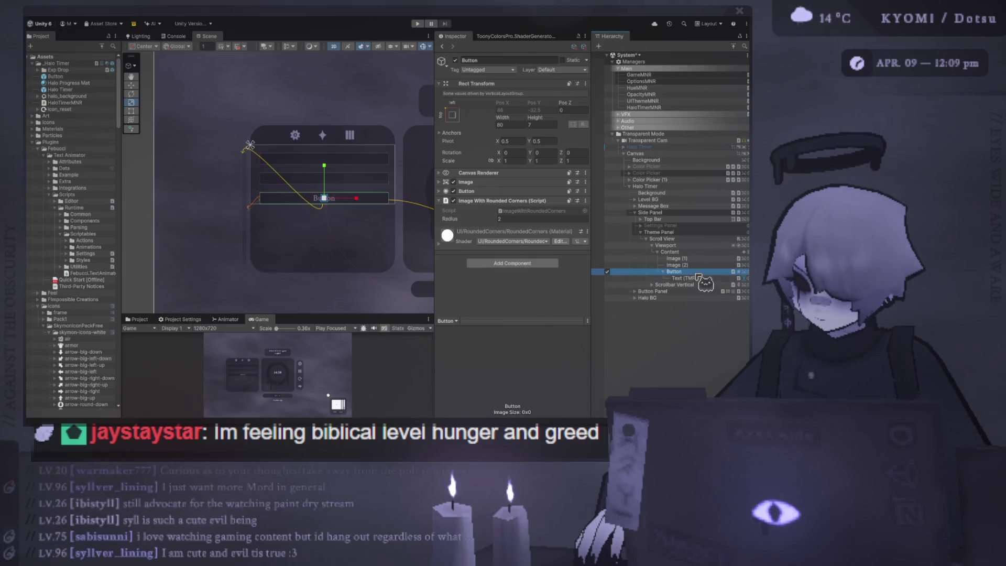
pyautogui.click(480, 209)
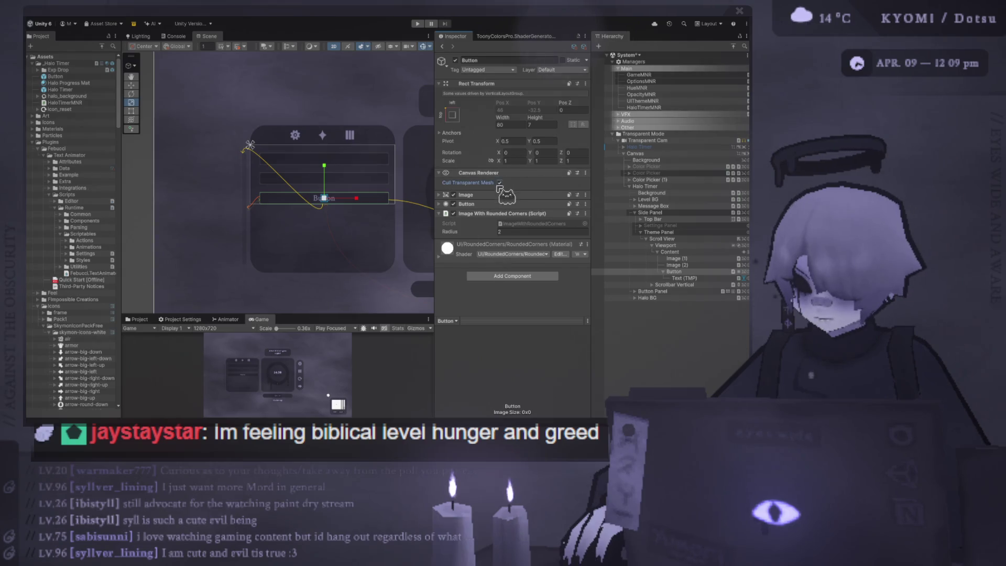
pyautogui.click(500, 191)
pyautogui.click(500, 192)
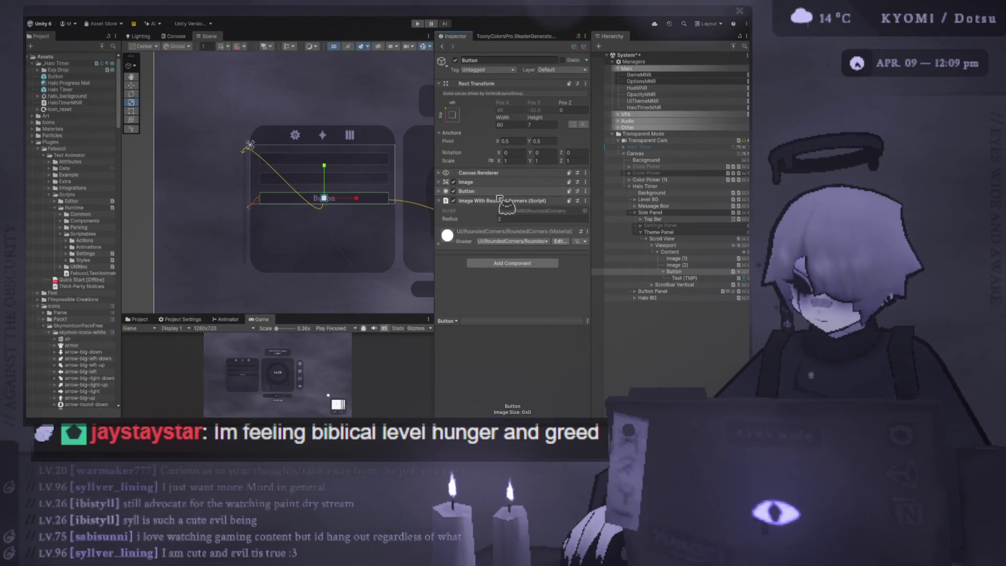
pyautogui.click(499, 192)
pyautogui.scroll(-3, 513, 209)
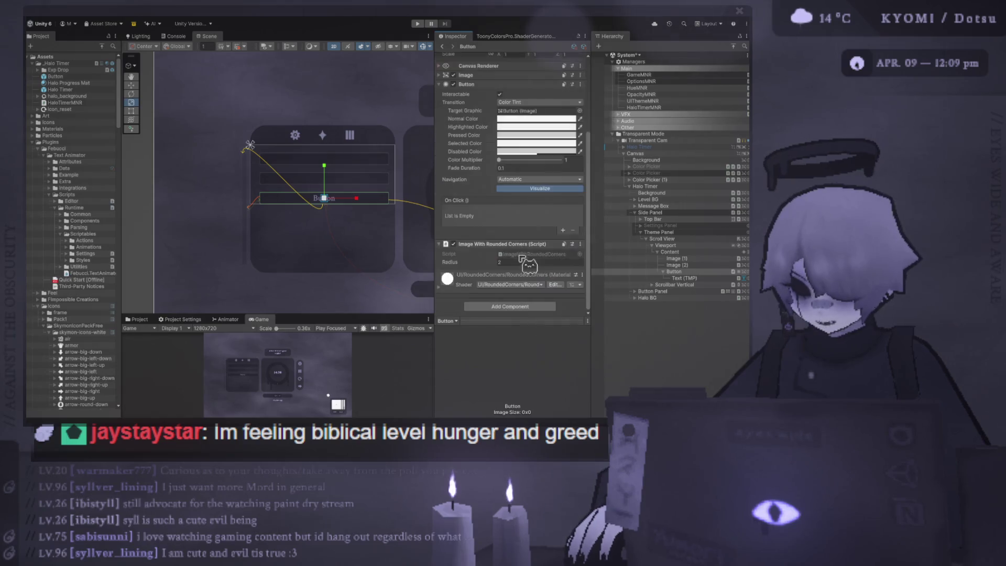
pyautogui.click(540, 180)
pyautogui.click(539, 155)
pyautogui.scroll(2, 315, 232)
pyautogui.scroll(-2, 296, 259)
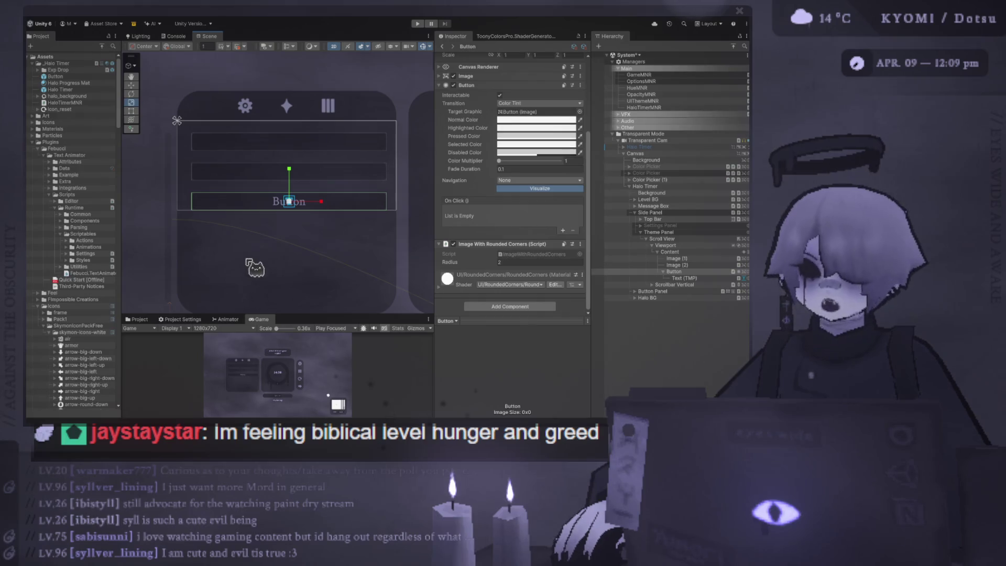
pyautogui.scroll(-1, 207, 251)
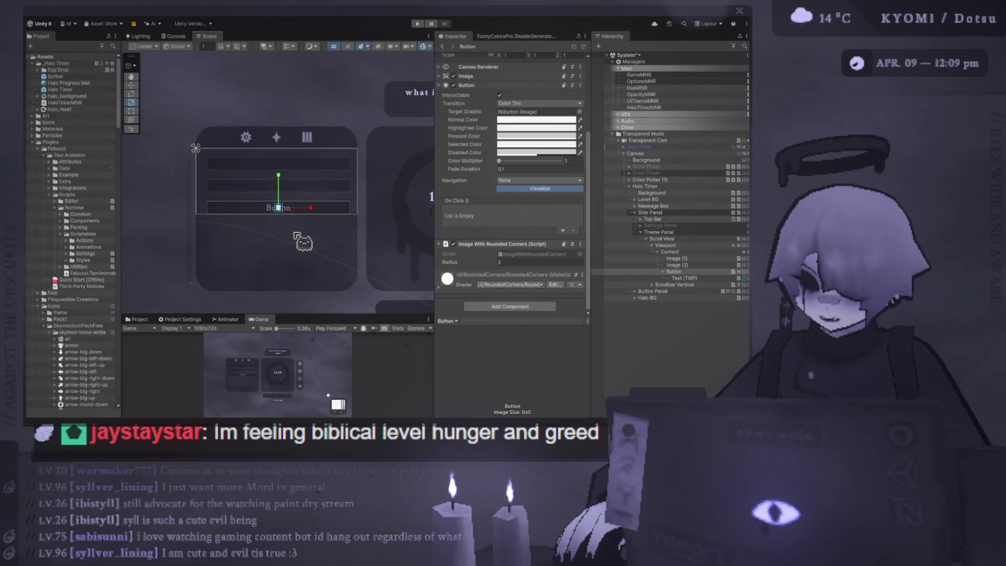
# Rename the Button's Text (TMP) child to Label
pyautogui.click(691, 277)
pyautogui.press('F2')
pyautogui.write('LABE')
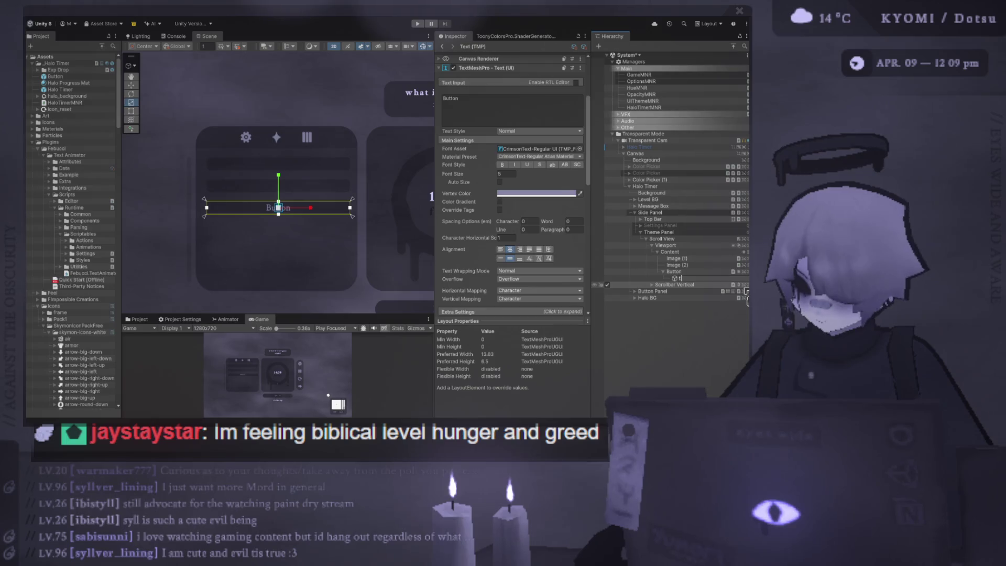
pyautogui.write('l')
pyautogui.press('Return')
pyautogui.click(674, 272)
pyautogui.scroll(1, 299, 231)
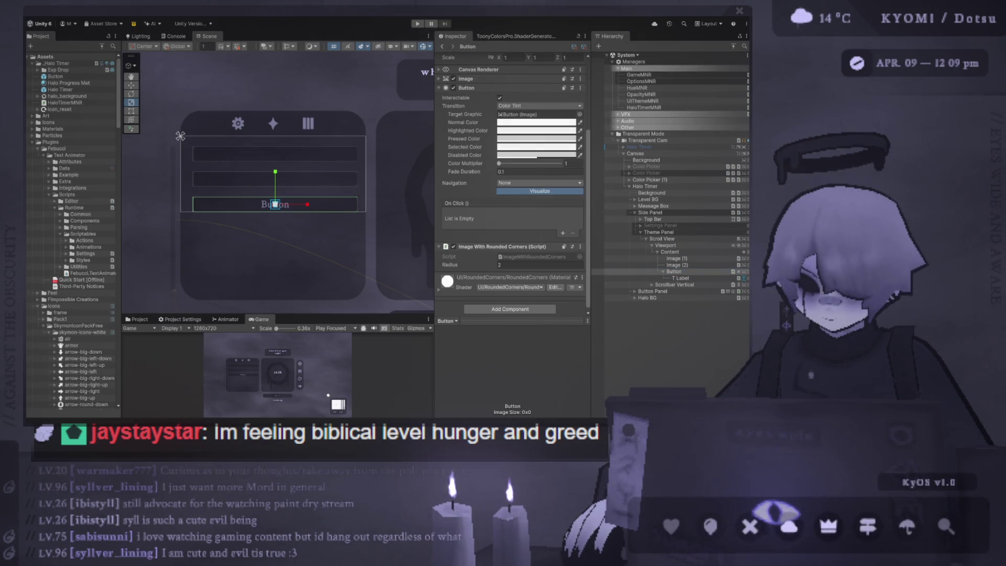
# Widen the Scene and Game views and set the Button's Pressed Color to white
pyautogui.hotkey('alt', 'Tab')
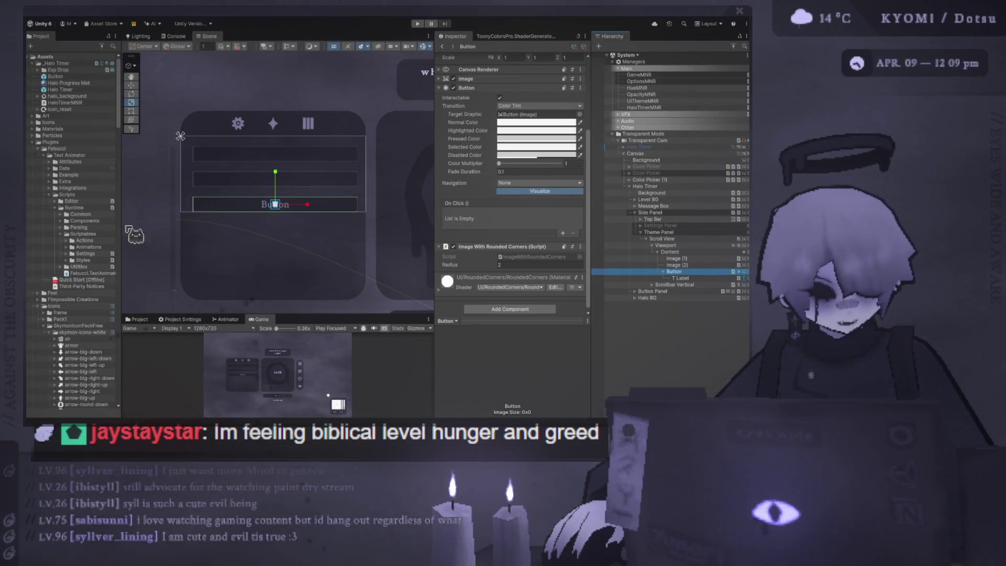
pyautogui.click(328, 395)
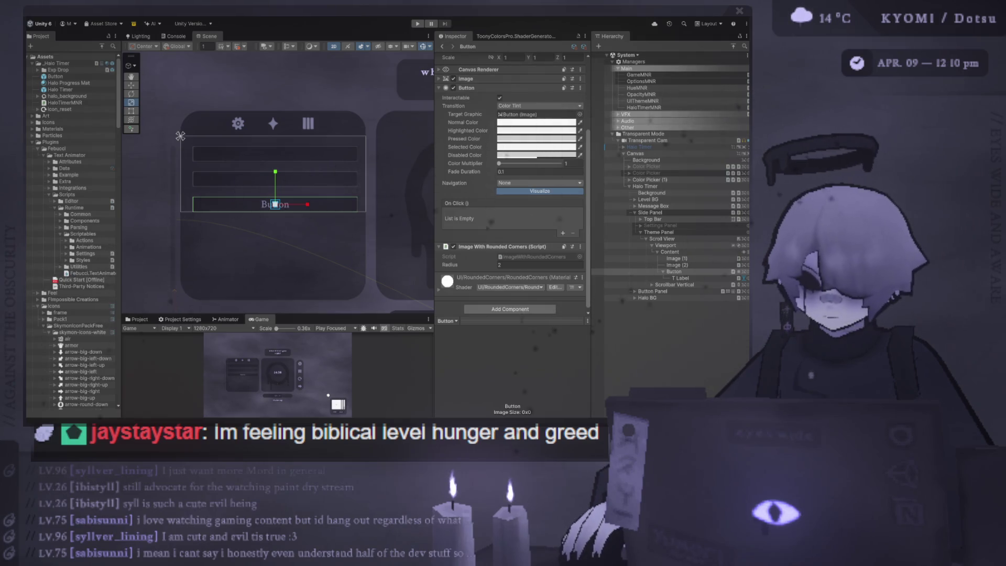
pyautogui.moveTo(278, 315); pyautogui.dragTo(278, 269)
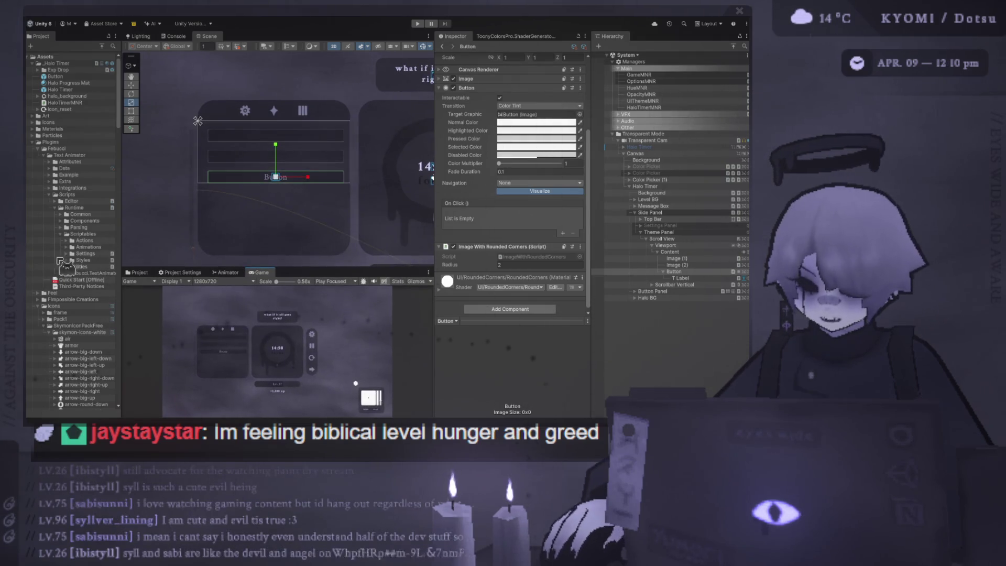
pyautogui.moveTo(435, 116); pyautogui.dragTo(474, 117)
pyautogui.scroll(-2, 367, 157)
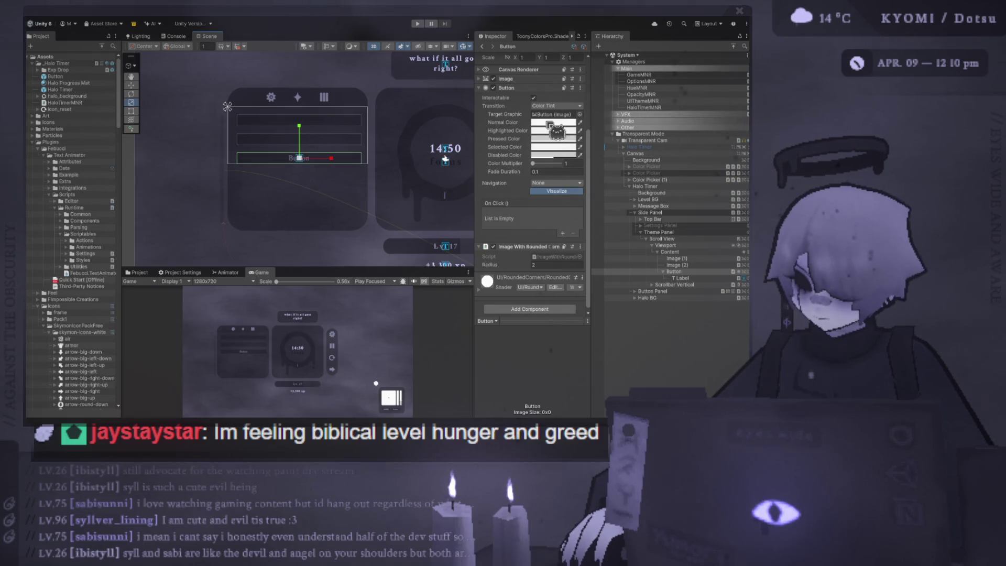
pyautogui.moveTo(551, 124)
pyautogui.mouseDown()
pyautogui.moveTo(582, 175)
pyautogui.moveTo(540, 151)
pyautogui.moveTo(563, 135)
pyautogui.mouseUp()
pyautogui.scroll(5, 564, 135)
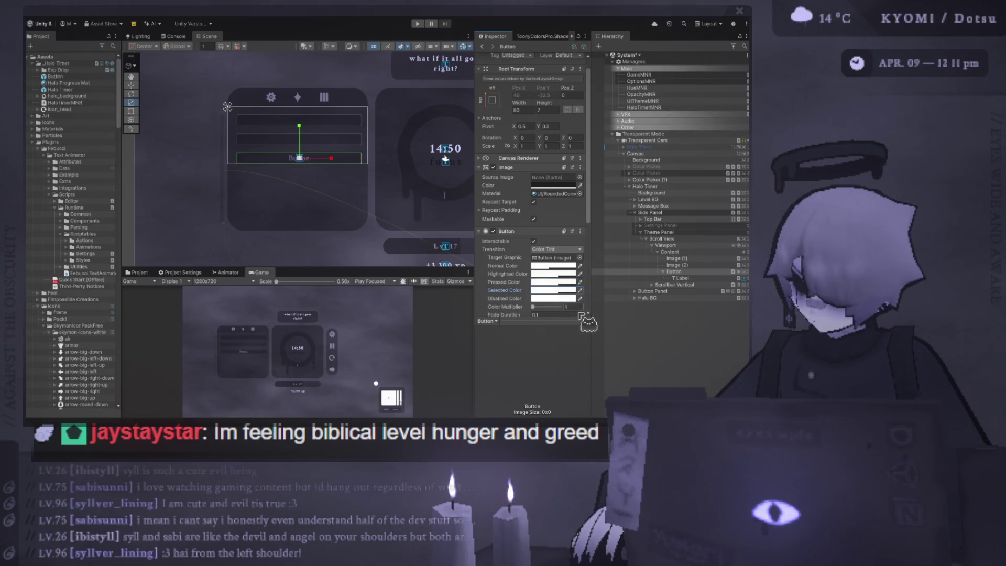
# Run the game to test the panel and resize the Scene and Game views, ending with a larger Scene view
pyautogui.click(417, 24)
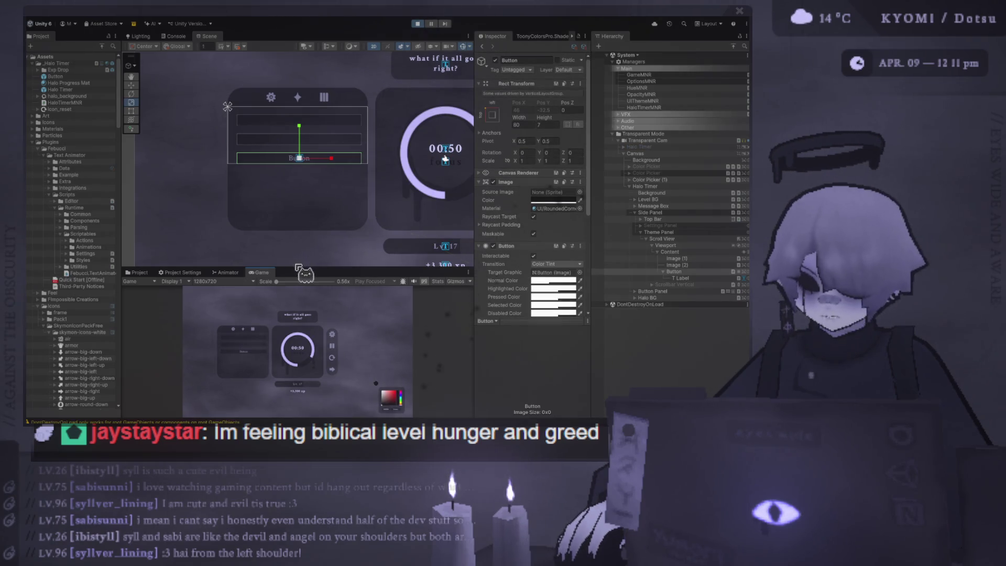
pyautogui.moveTo(298, 268)
pyautogui.mouseDown()
pyautogui.moveTo(298, 118)
pyautogui.moveTo(271, 159)
pyautogui.mouseUp()
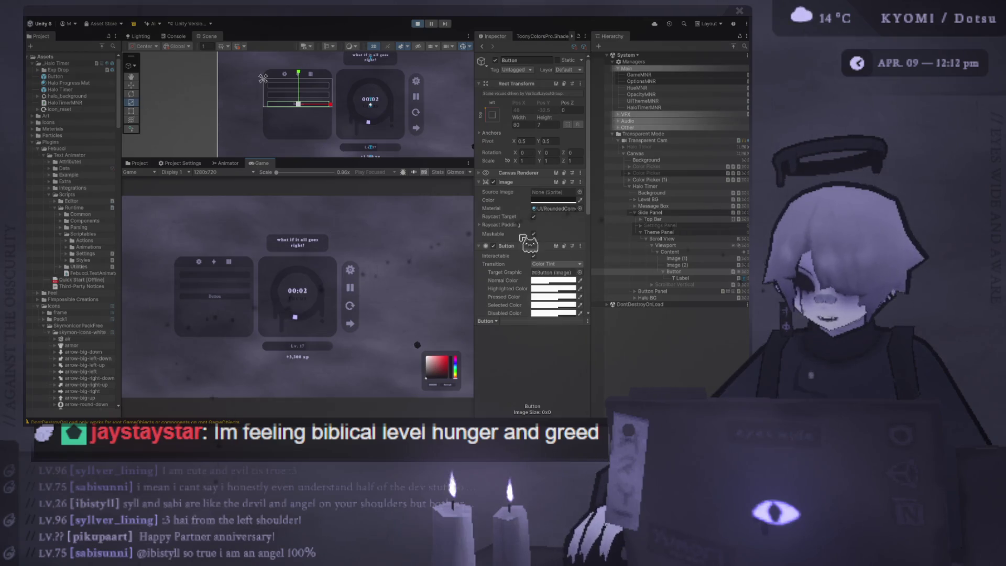
pyautogui.moveTo(404, 159); pyautogui.dragTo(403, 220)
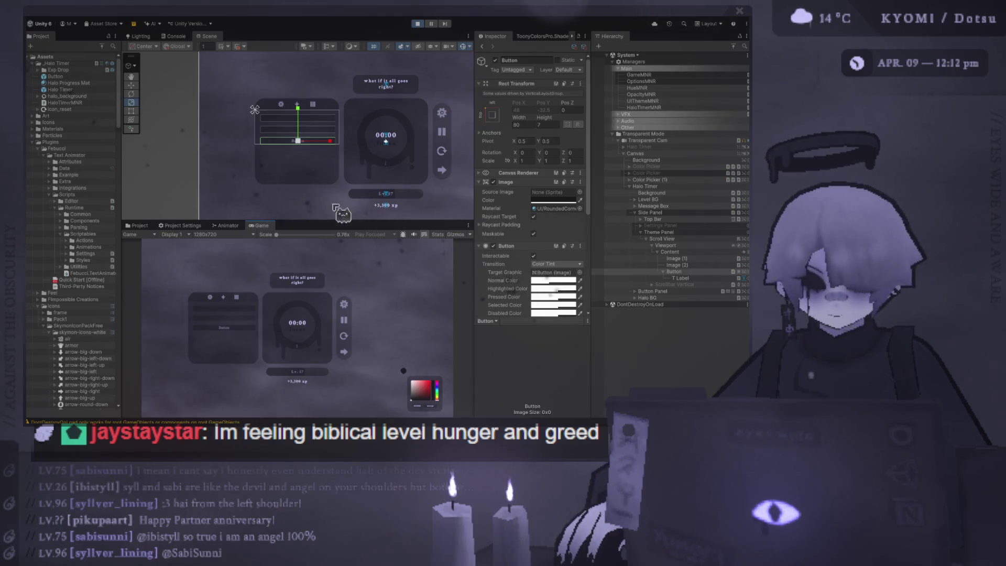
pyautogui.moveTo(304, 220); pyautogui.dragTo(299, 121)
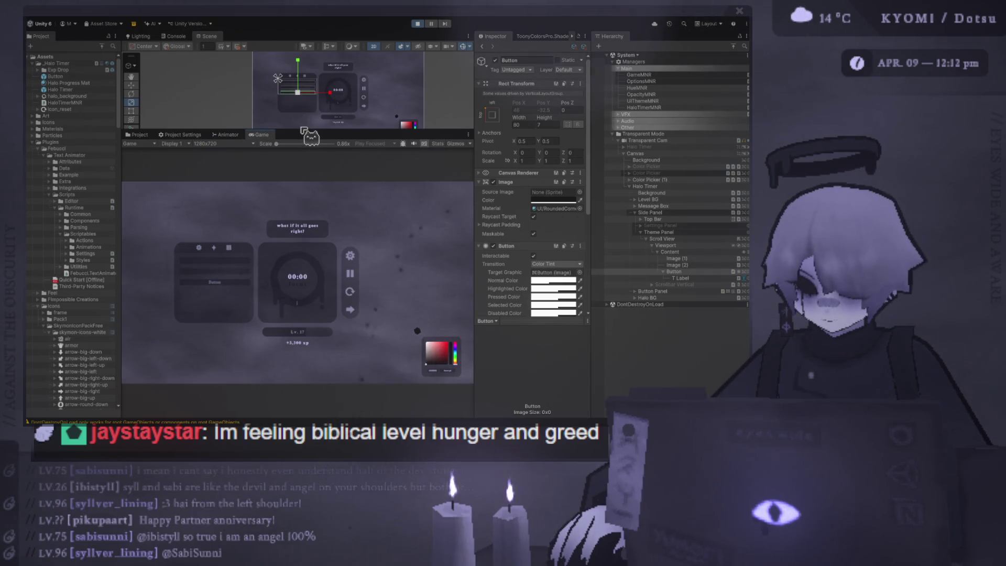
pyautogui.moveTo(303, 130); pyautogui.dragTo(303, 251)
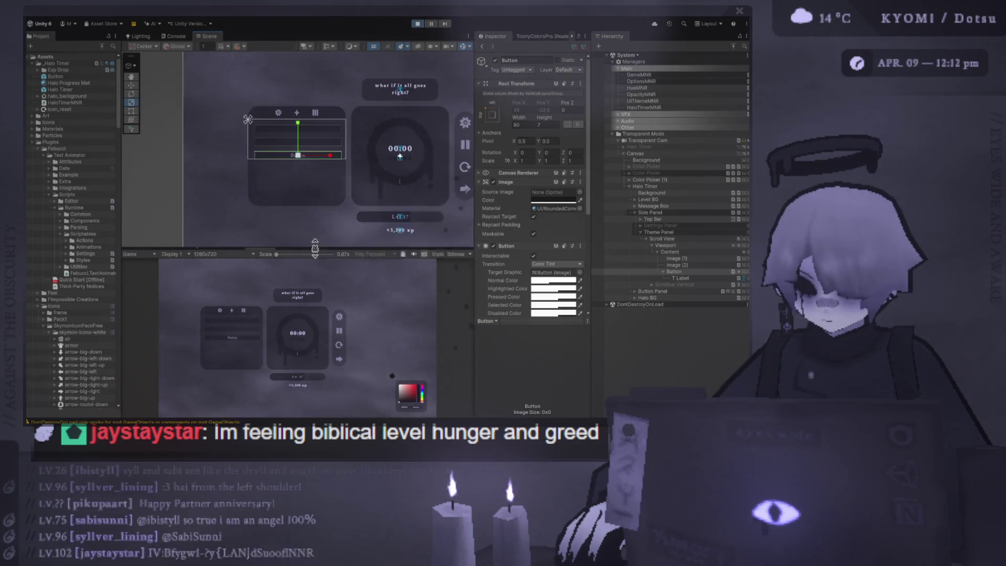
# Select the Theme panel's Button and change its Rect Transform Height from 7 to 9
pyautogui.click(682, 253)
pyautogui.click(681, 245)
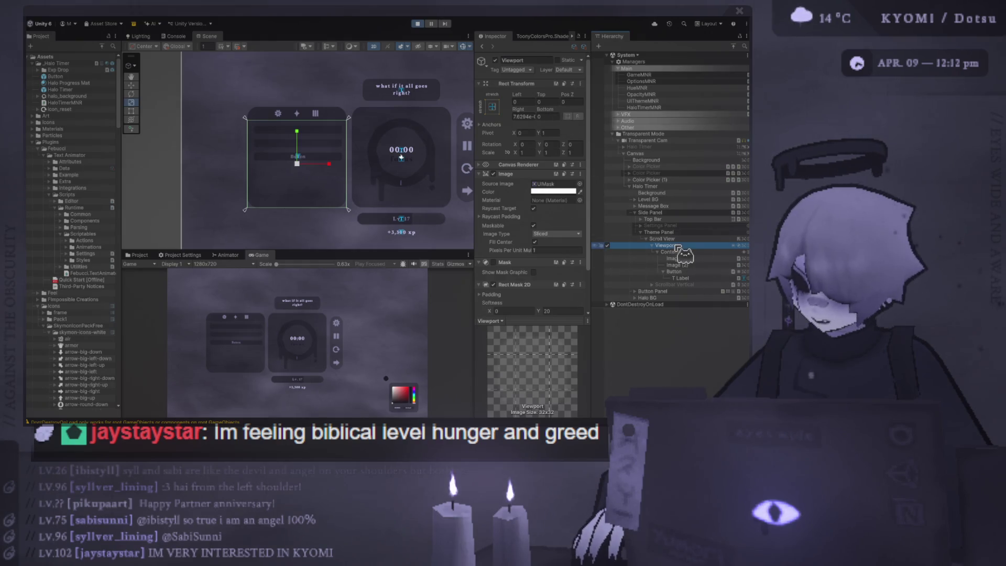
pyautogui.click(674, 271)
pyautogui.click(548, 125)
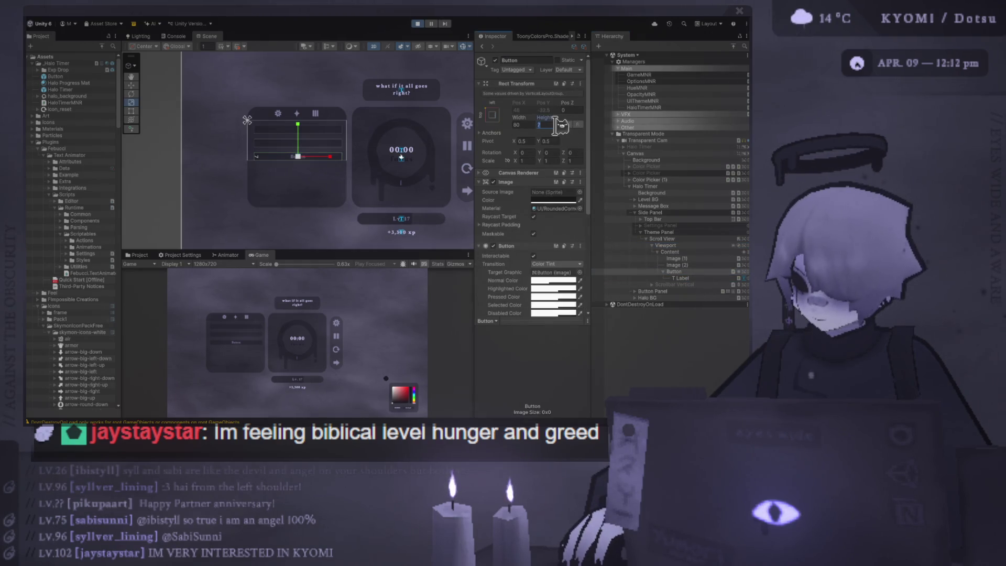
pyautogui.write('66')
pyautogui.press('BackSpace')
pyautogui.write('7')
pyautogui.scroll(-2, 74, 236)
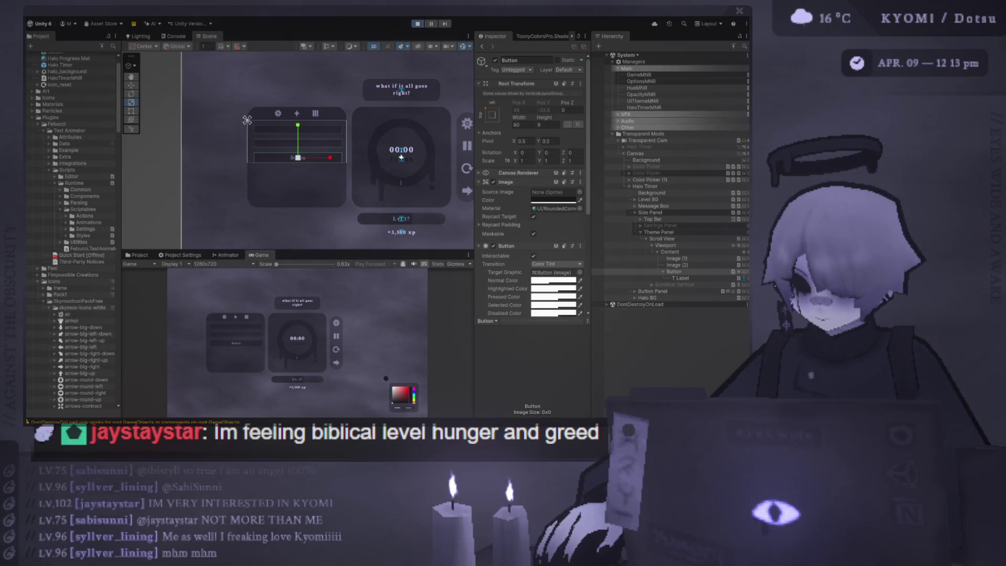
# Deselect the Button and enlarge the Game view preview over the Scene view
pyautogui.moveTo(334, 251)
pyautogui.mouseDown()
pyautogui.moveTo(335, 194)
pyautogui.moveTo(336, 270)
pyautogui.mouseUp()
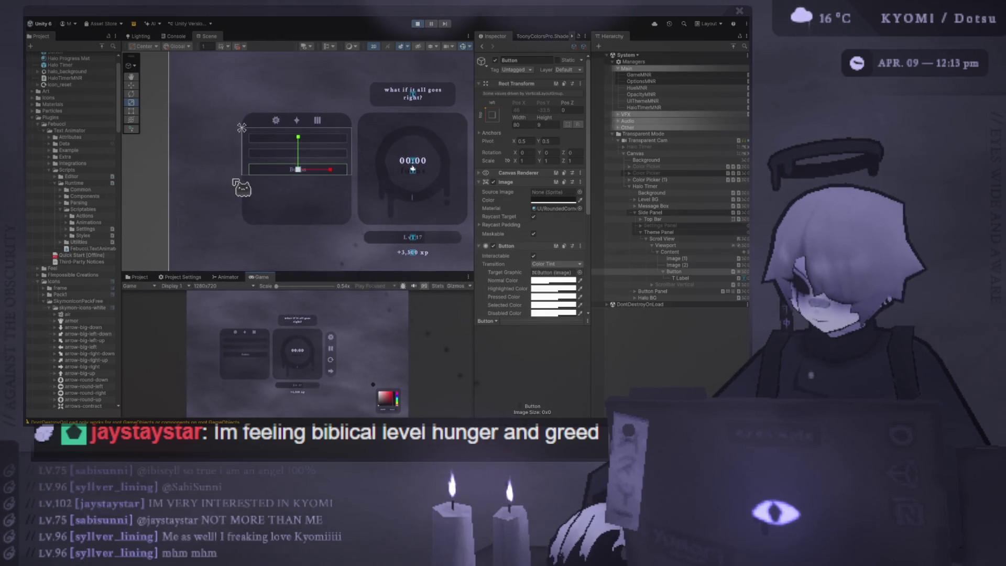
pyautogui.scroll(2, 350, 257)
pyautogui.click(342, 279)
pyautogui.moveTo(344, 277)
pyautogui.mouseDown()
pyautogui.moveTo(345, 166)
pyautogui.moveTo(366, 168)
pyautogui.mouseUp()
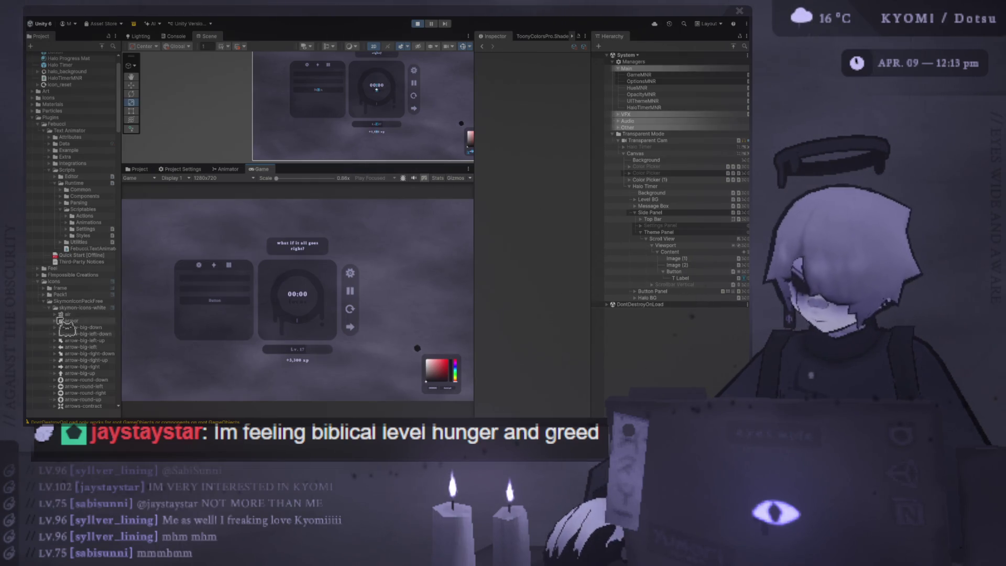
# Search the Project for 'slider' to locate the Presets folder holding Basic Slider
pyautogui.scroll(-10, 96, 300)
pyautogui.scroll(12, 95, 297)
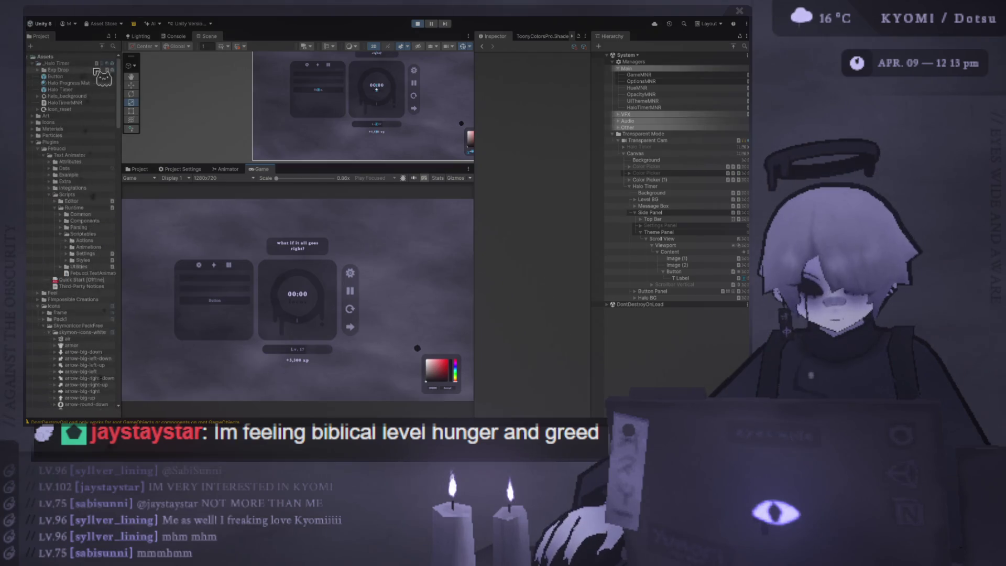
pyautogui.click(113, 46)
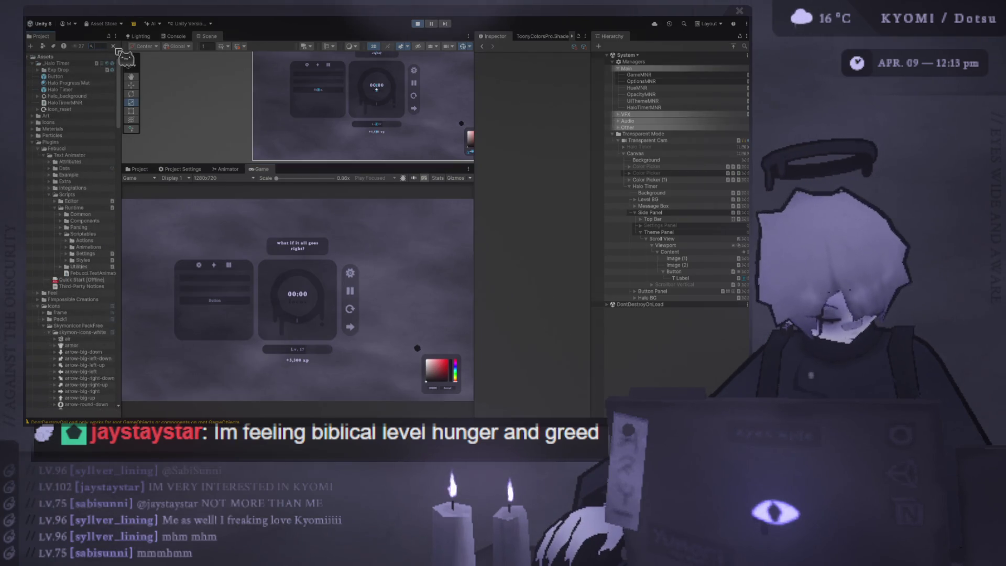
pyautogui.write('slider')
pyautogui.press('Down')
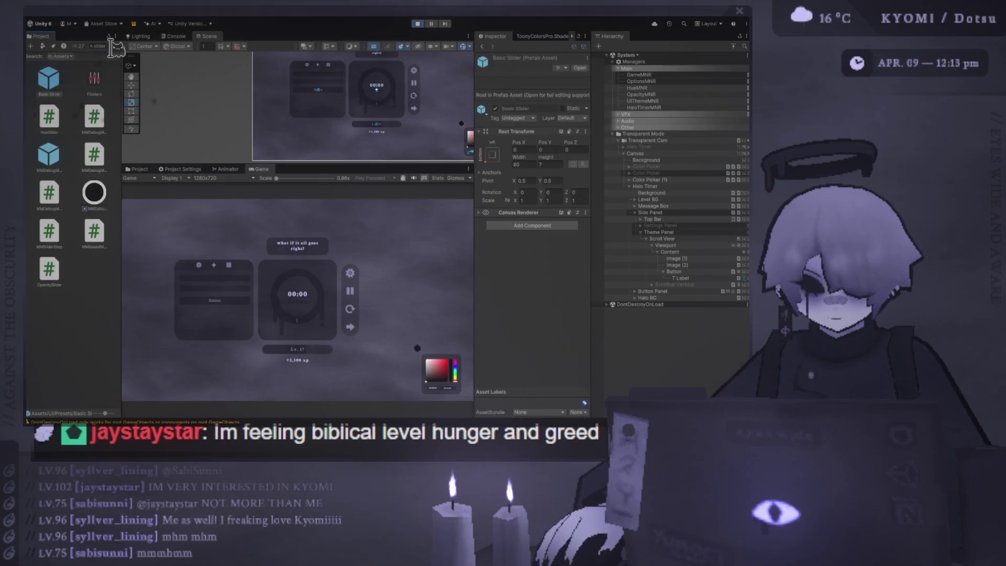
pyautogui.click(111, 46)
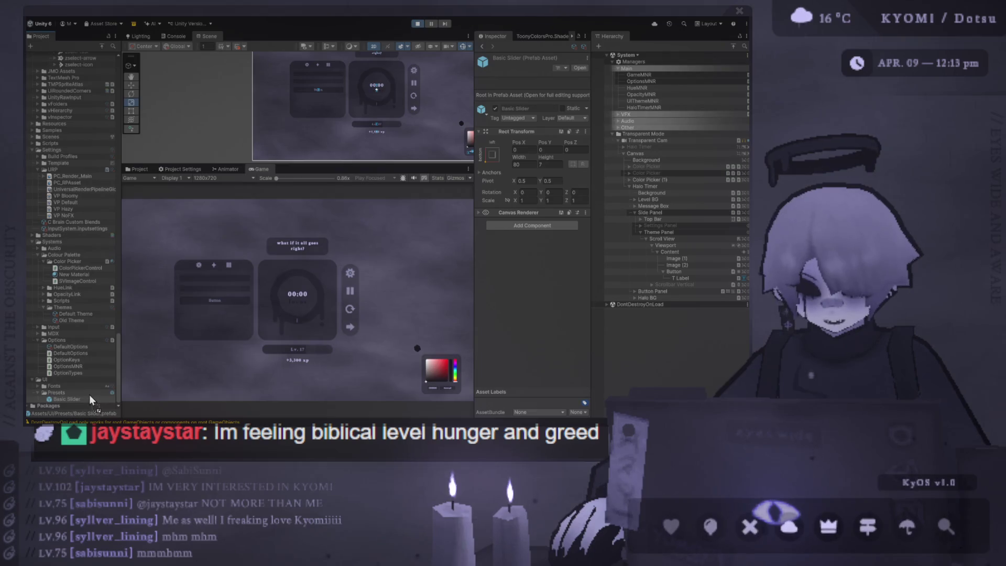
# Drag the Button into Presets as a prefab, rename it 'Basic Button', and save
pyautogui.moveTo(92, 399); pyautogui.dragTo(93, 402)
pyautogui.press('F2')
pyautogui.write('Basic Button')
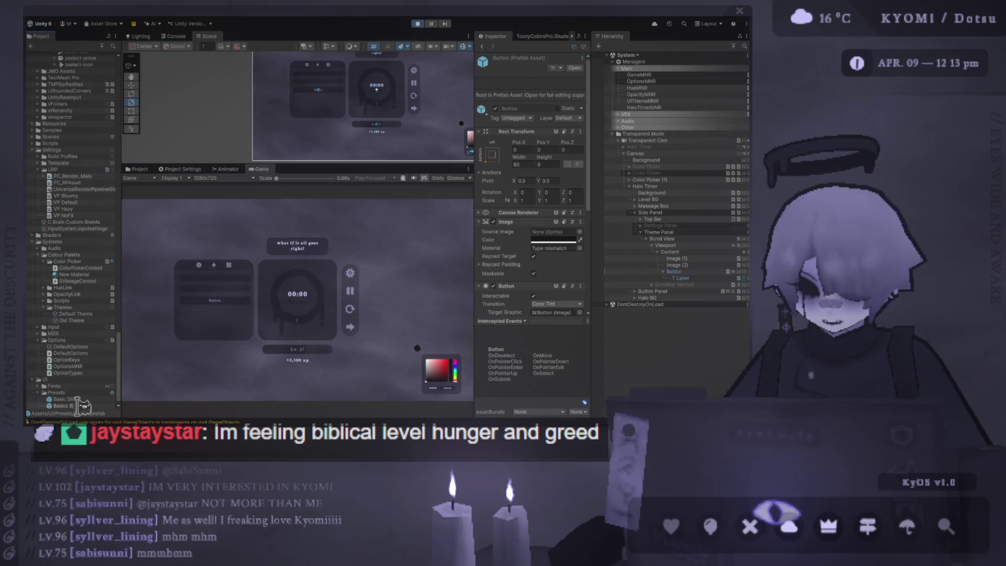
pyautogui.press('Return')
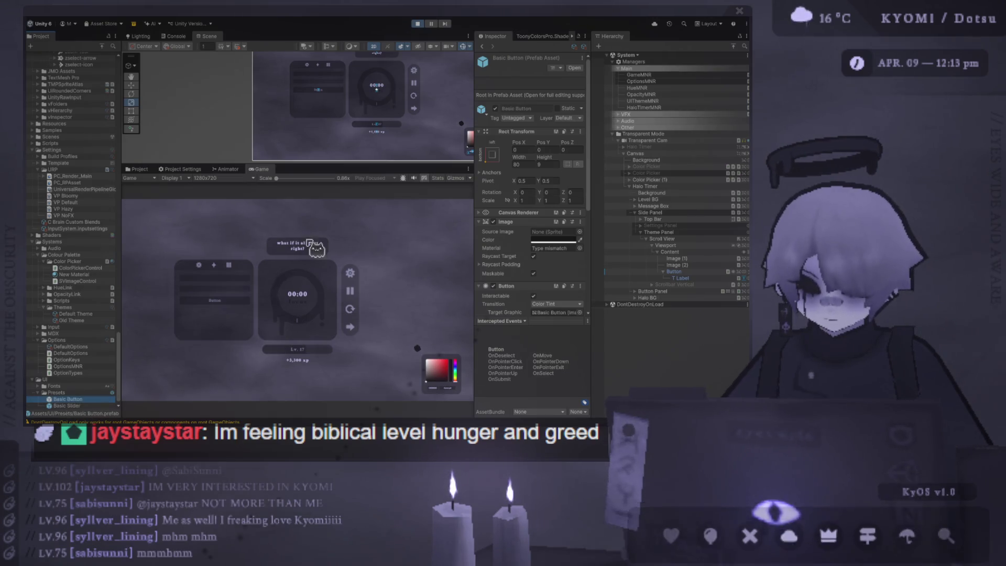
pyautogui.hotkey('ctrl', 's')
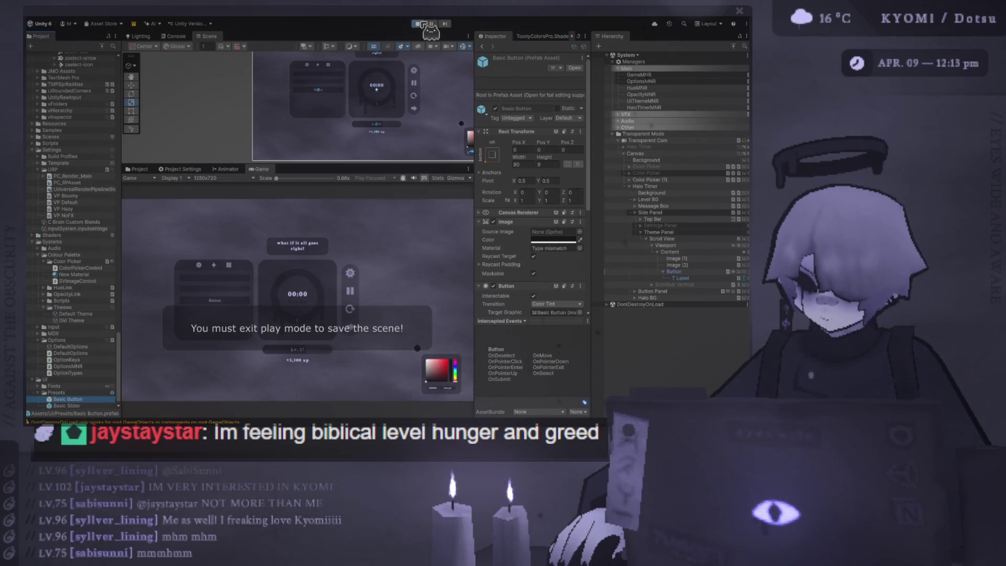
# Stop play mode and put a Basic Button prefab instance into the Theme panel's Content
pyautogui.click(418, 23)
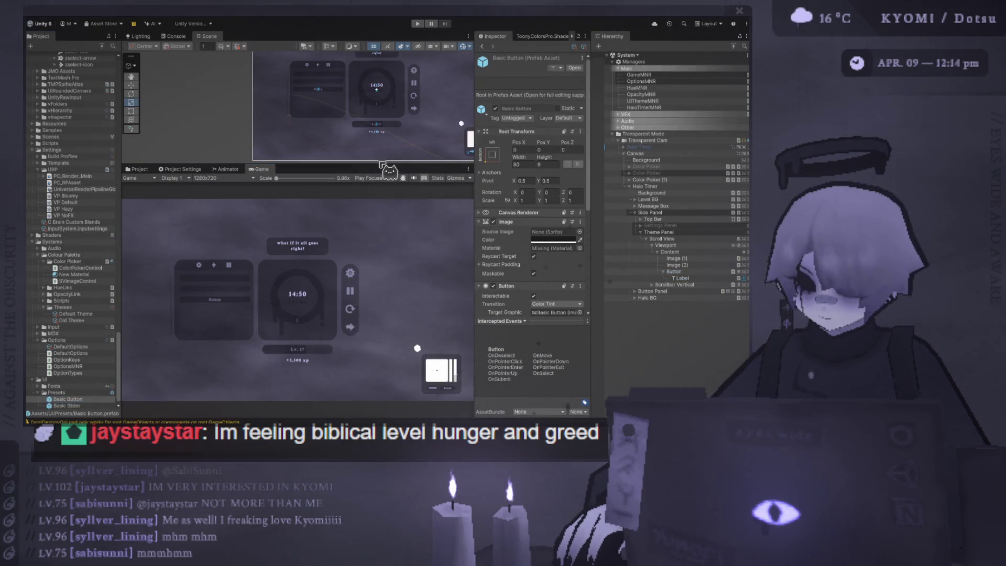
pyautogui.click(681, 271)
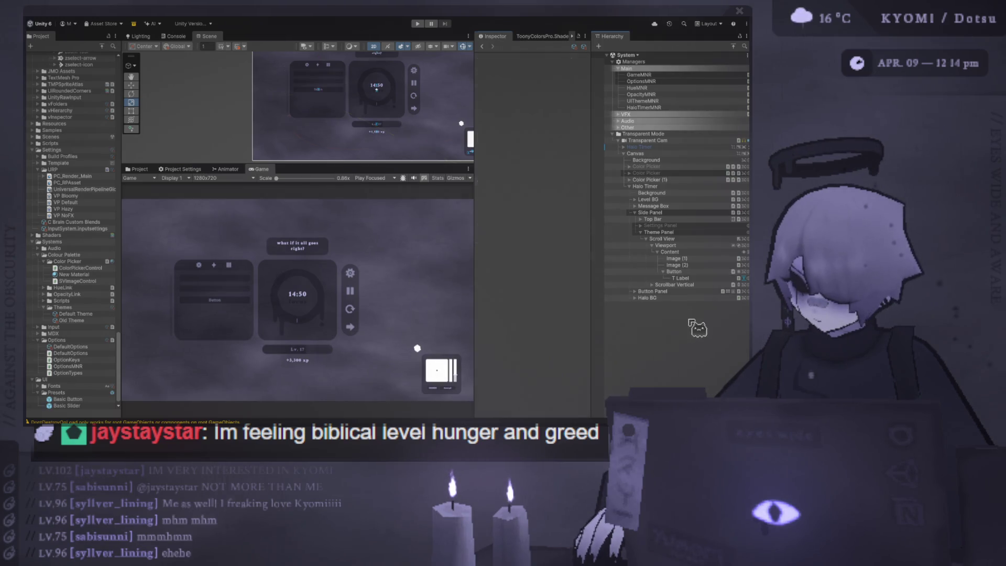
pyautogui.click(689, 272)
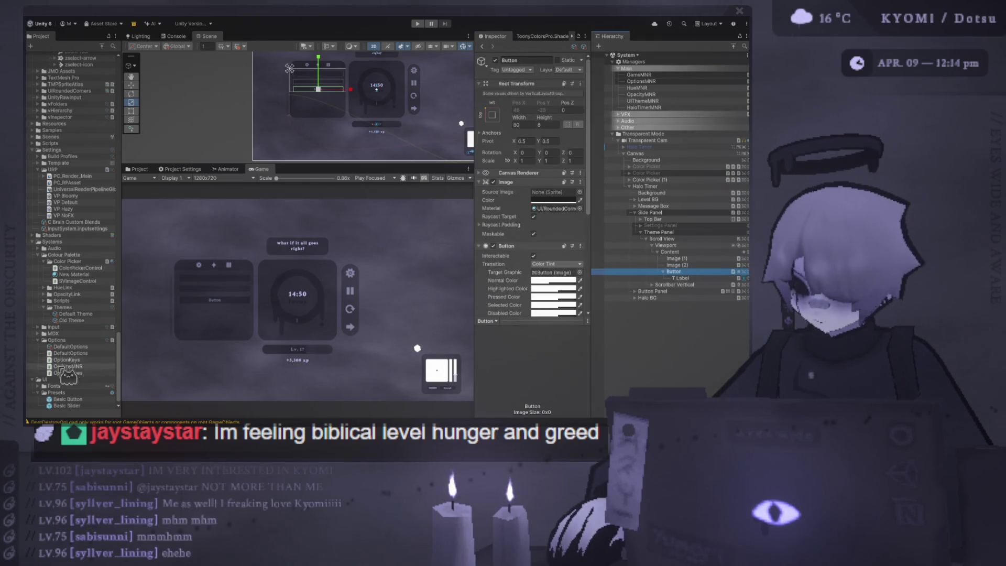
pyautogui.scroll(-3, 572, 323)
pyautogui.scroll(-2, 573, 324)
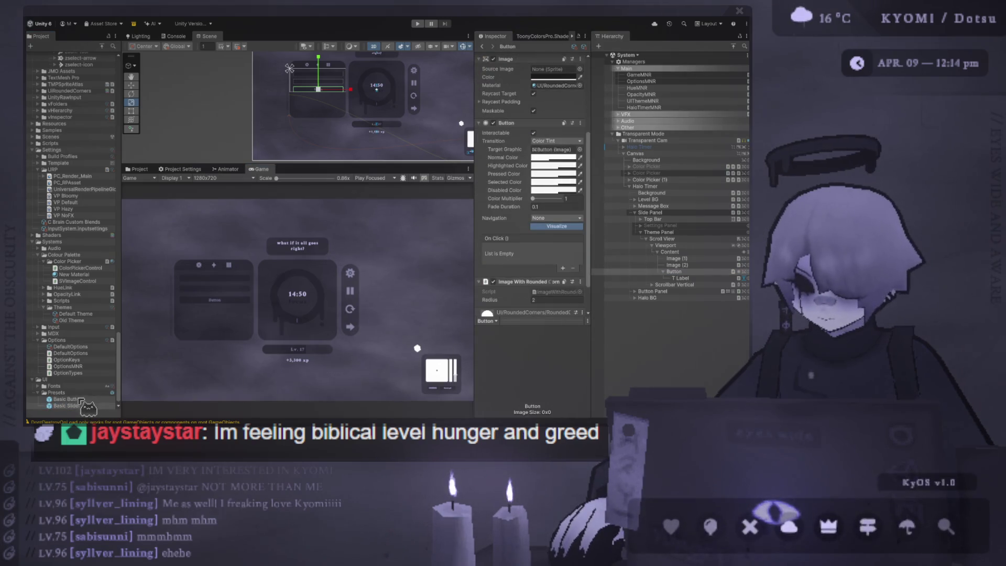
pyautogui.click(683, 272)
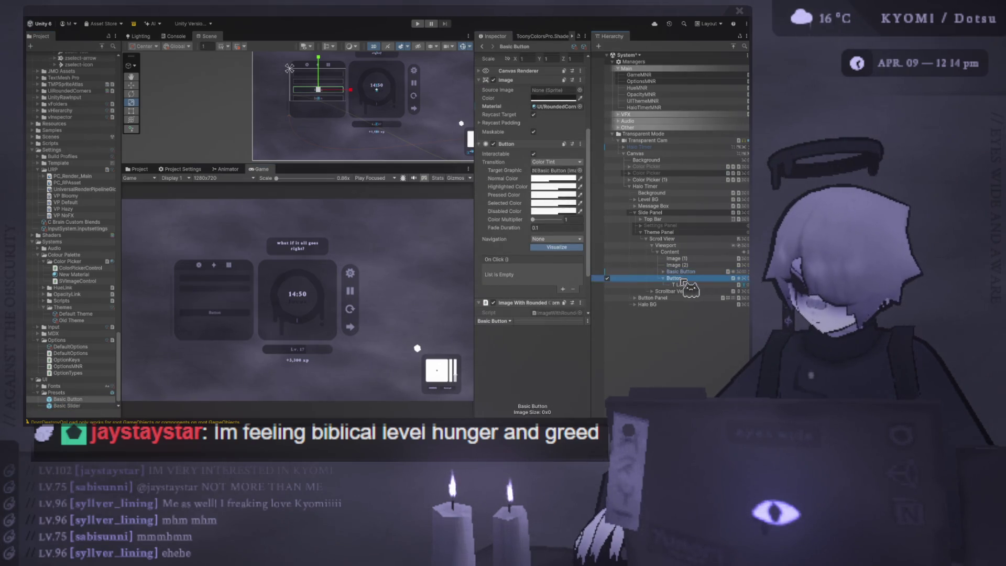
pyautogui.scroll(3, 367, 87)
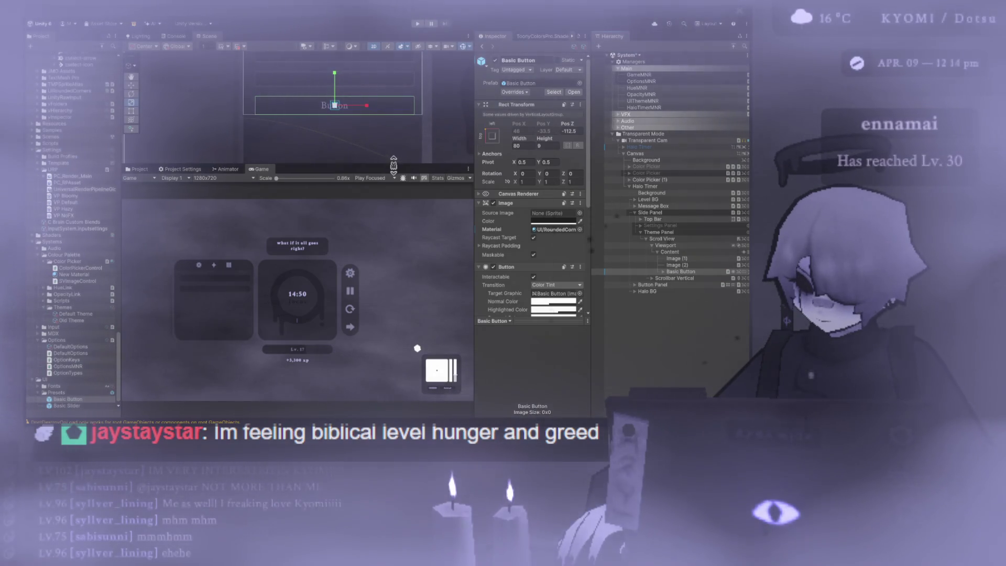
pyautogui.moveTo(404, 165); pyautogui.dragTo(388, 267)
pyautogui.scroll(3, 382, 224)
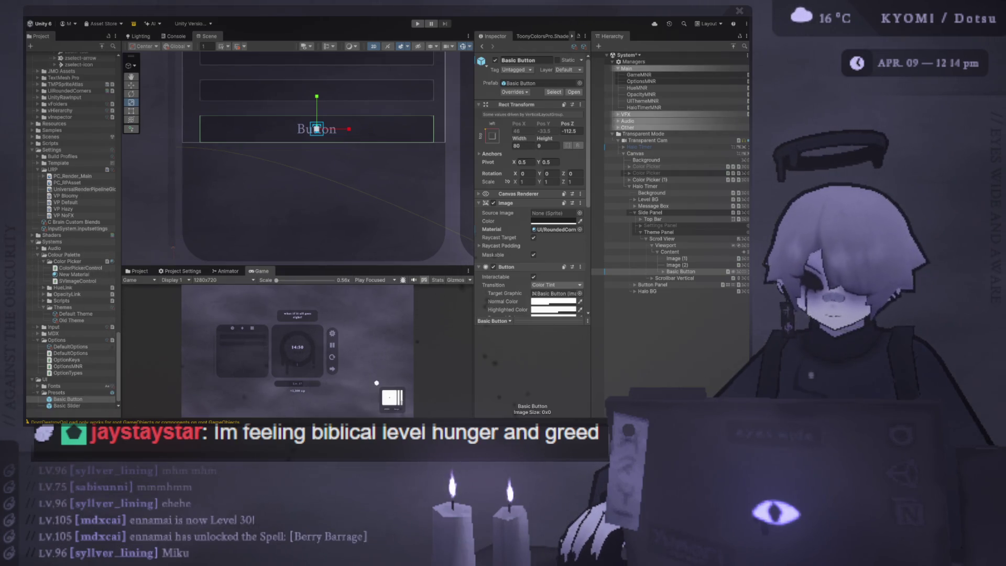
# Frame Image (2) in the Scene view, then reselect the Basic Button in the Hierarchy
pyautogui.click(352, 201)
pyautogui.press('f')
pyautogui.click(699, 271)
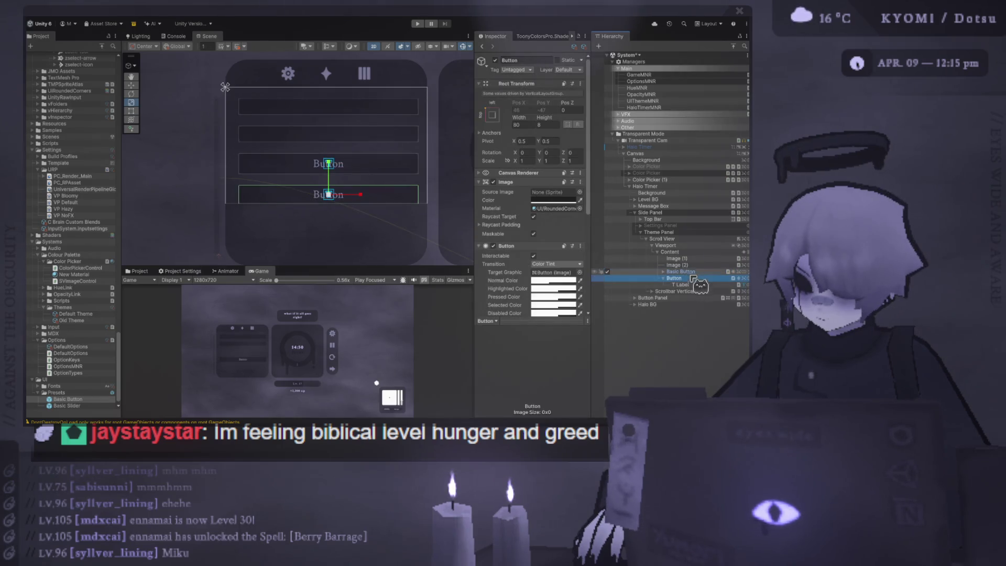
# Move the Button out of Basic Button and save it as a new prefab in Presets
pyautogui.moveTo(700, 286); pyautogui.dragTo(699, 284)
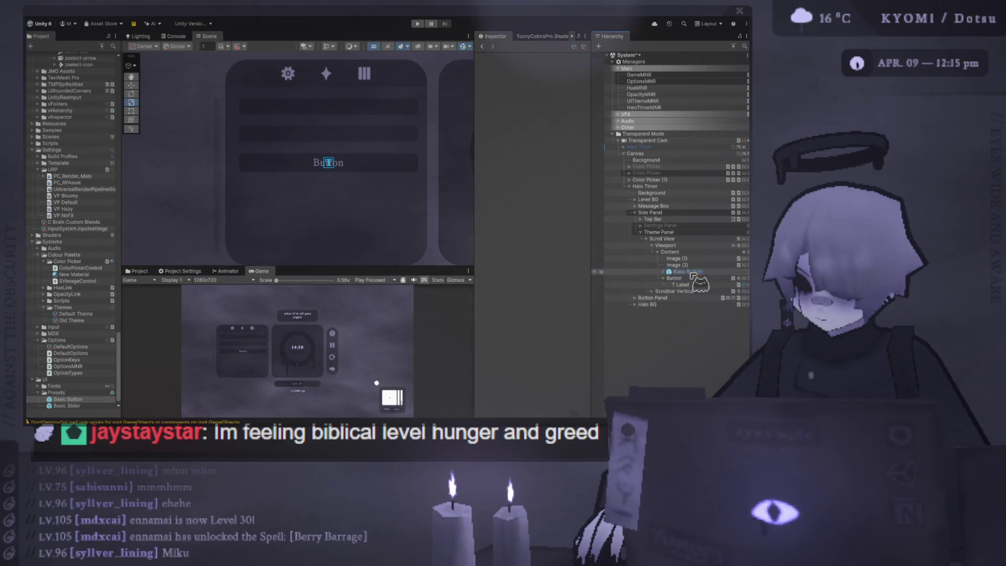
pyautogui.click(99, 411)
pyautogui.moveTo(692, 274); pyautogui.dragTo(63, 406)
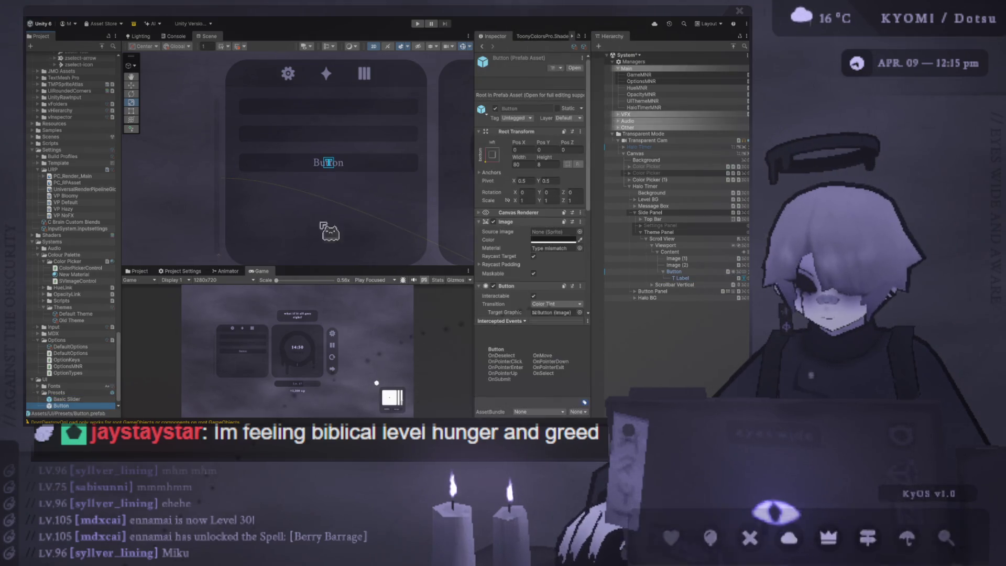
pyautogui.click(705, 272)
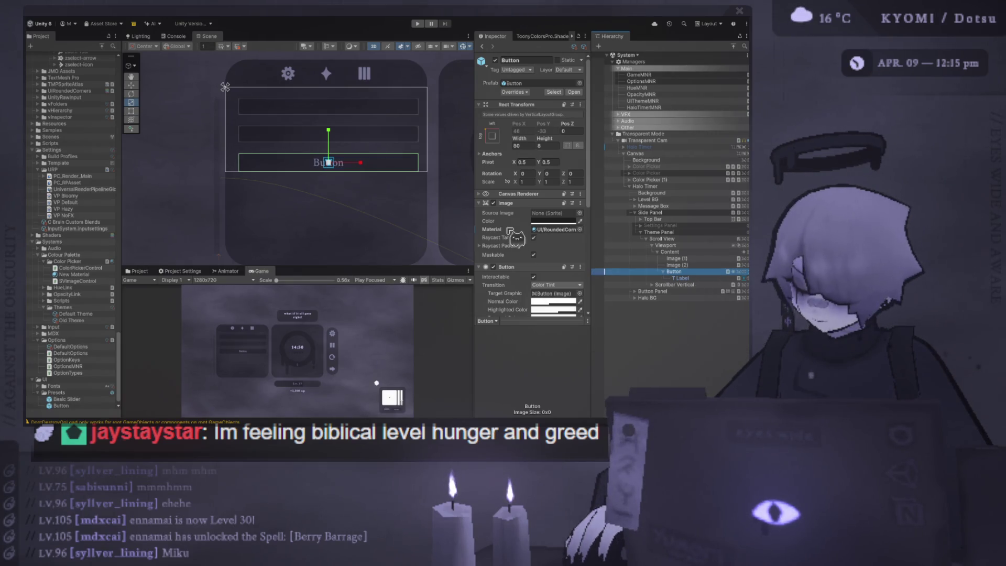
pyautogui.click(504, 232)
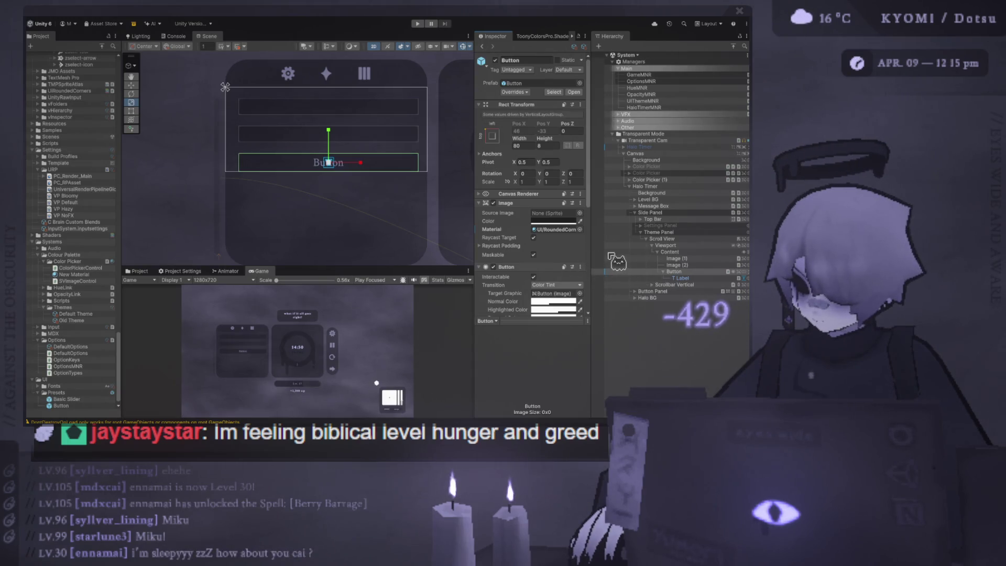
pyautogui.click(646, 355)
pyautogui.click(676, 272)
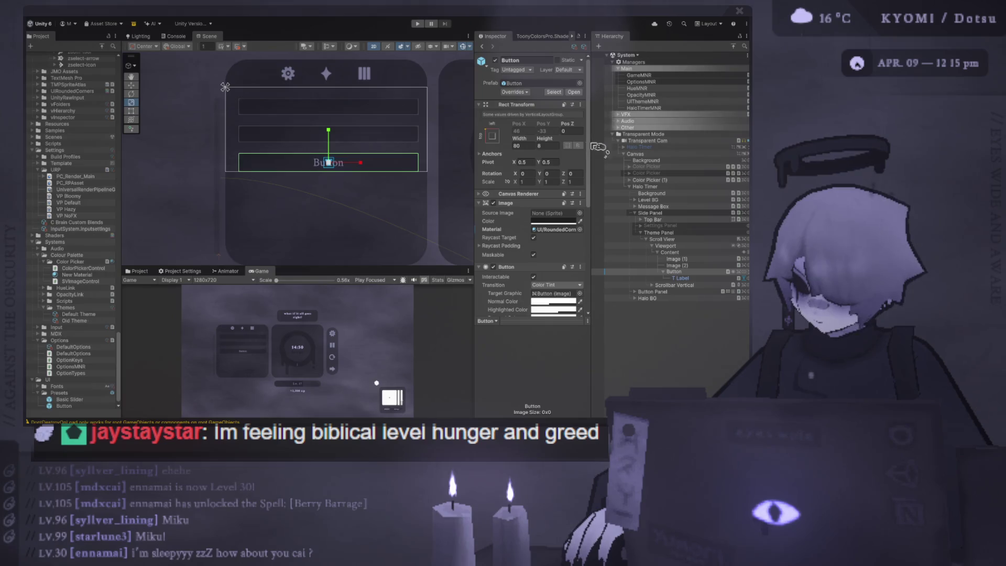
pyautogui.click(627, 346)
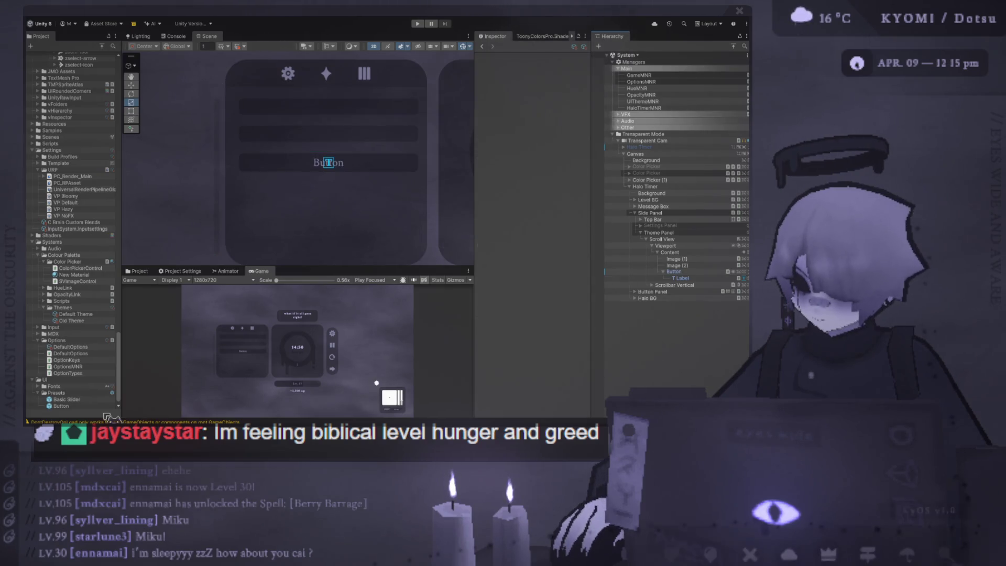
# Name the Presets prefab Basic Button, test a copy in Content, then undo it
pyautogui.click(75, 406)
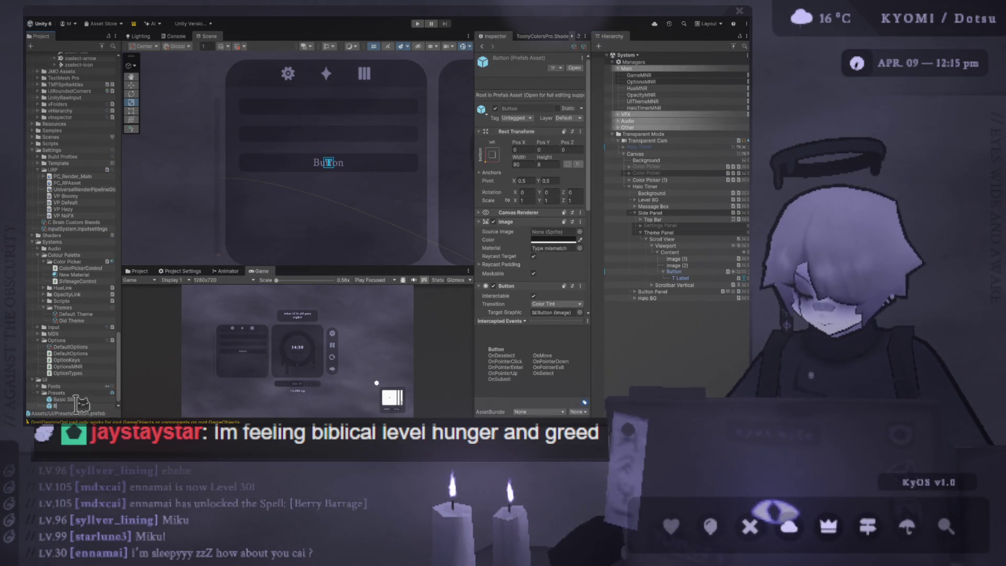
pyautogui.press('Return')
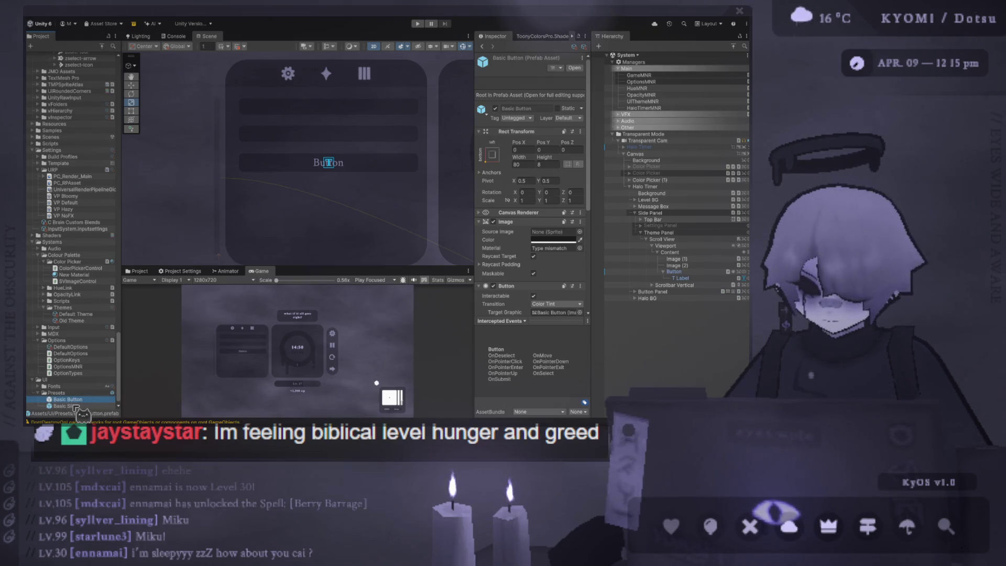
pyautogui.moveTo(75, 406)
pyautogui.mouseDown()
pyautogui.moveTo(734, 367)
pyautogui.moveTo(659, 339)
pyautogui.moveTo(655, 303)
pyautogui.moveTo(697, 269)
pyautogui.mouseUp()
pyautogui.scroll(3, 361, 189)
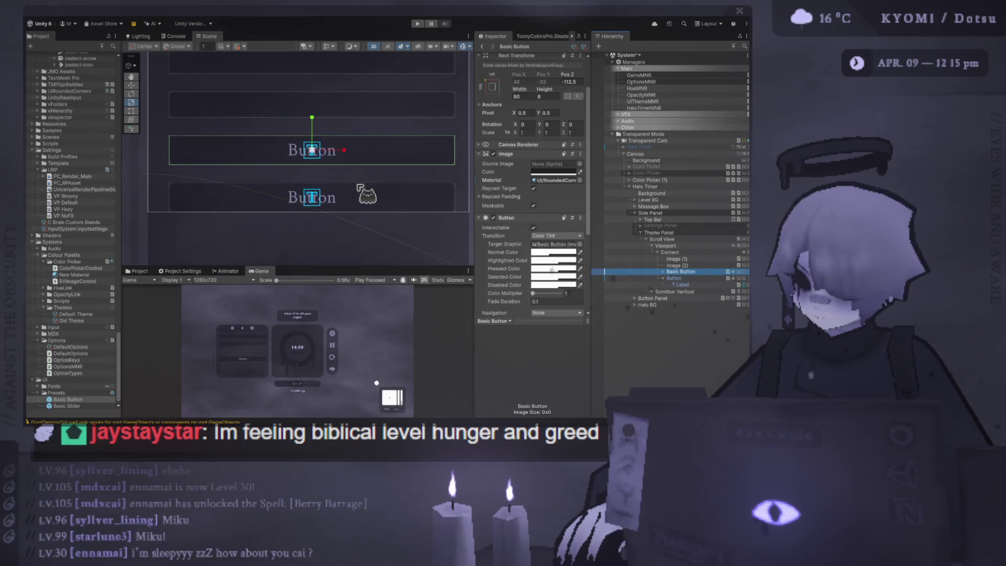
pyautogui.doubleClick(674, 291)
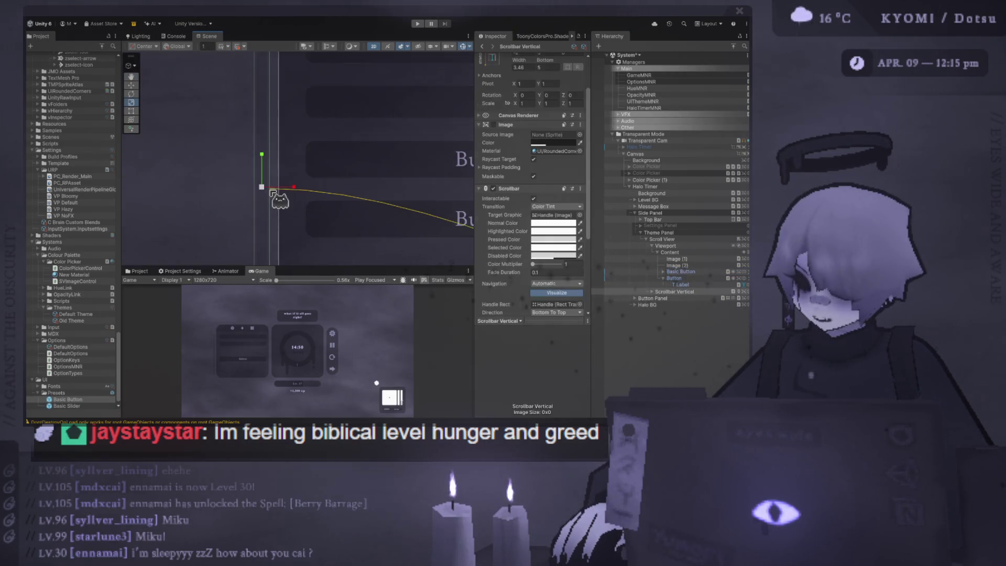
pyautogui.scroll(-2, 216, 198)
pyautogui.hotkey('ctrl', 'z')
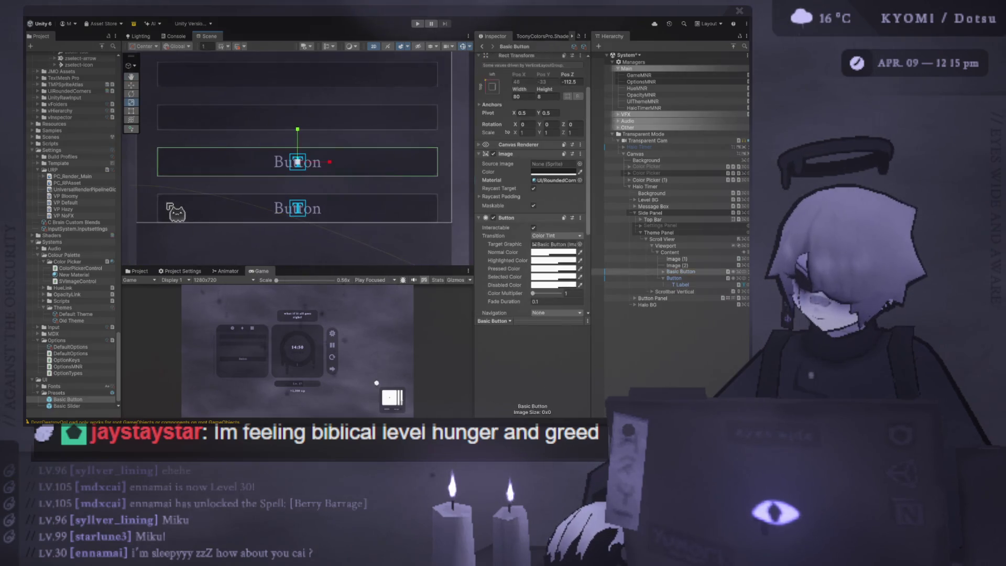
pyautogui.hotkey('ctrl', 'z')
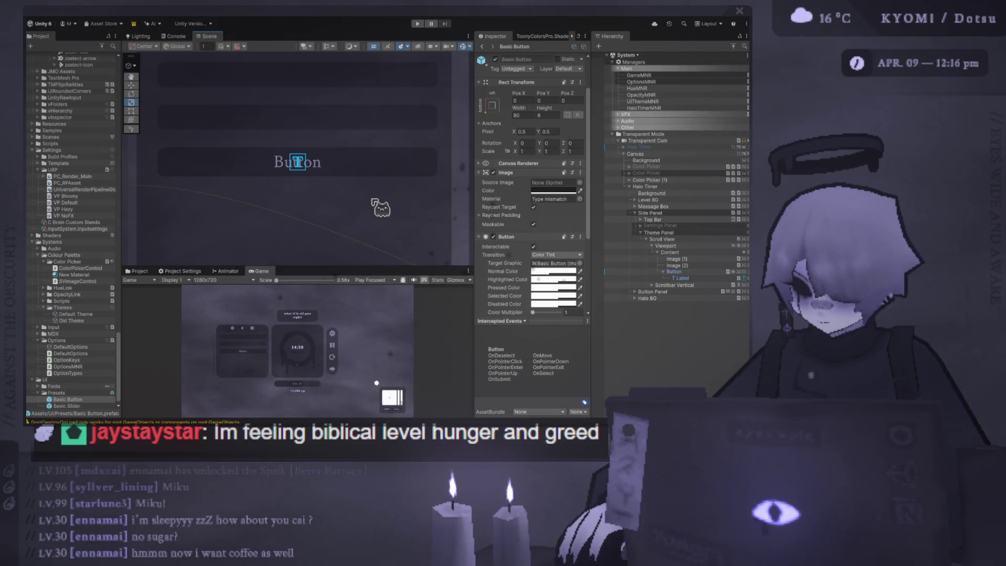
pyautogui.moveTo(676, 271); pyautogui.dragTo(651, 233)
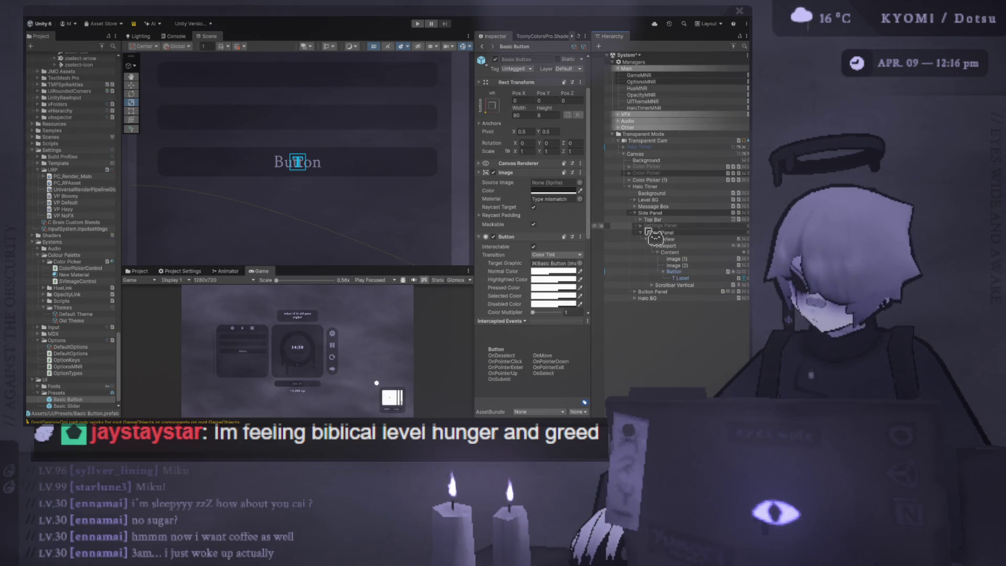
# Change the Button's label text from 'Button' to 'Main Color'
pyautogui.click(674, 271)
pyautogui.click(680, 278)
pyautogui.doubleClick(494, 155)
pyautogui.scroll(-5, 314, 193)
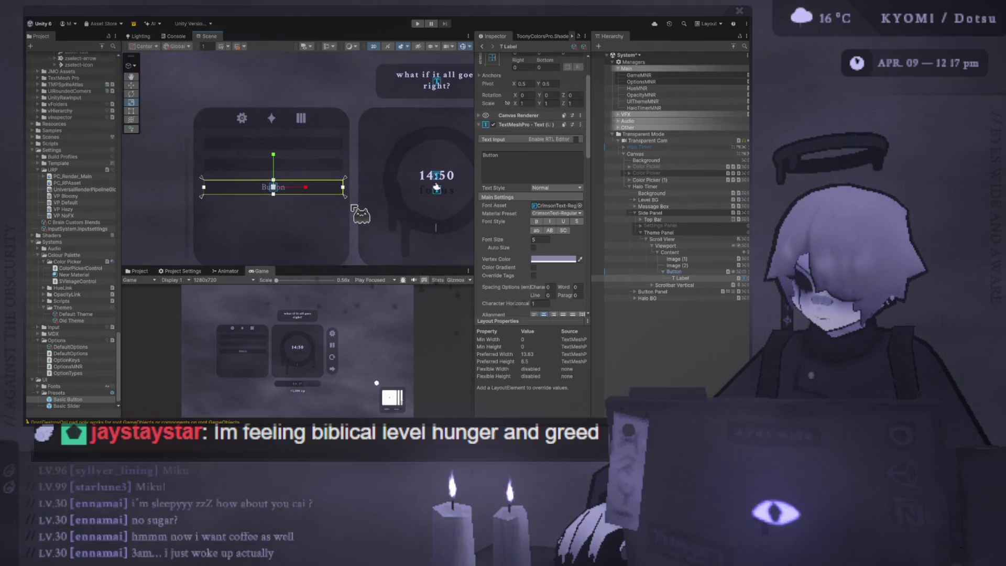
pyautogui.click(534, 167)
pyautogui.hotkey('ctrl', 'a')
pyautogui.write('M')
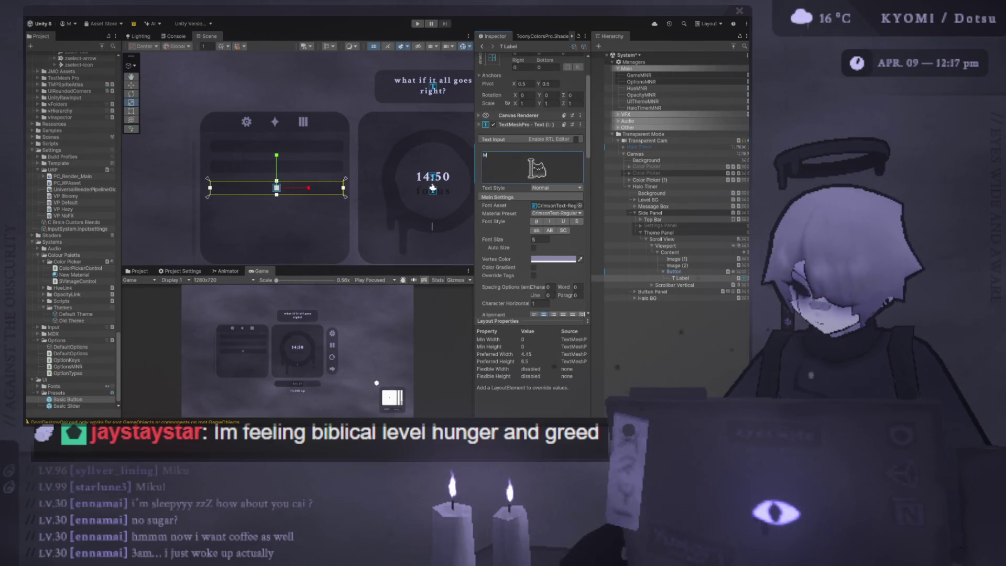
pyautogui.write('ain Color')
pyautogui.press('Return')
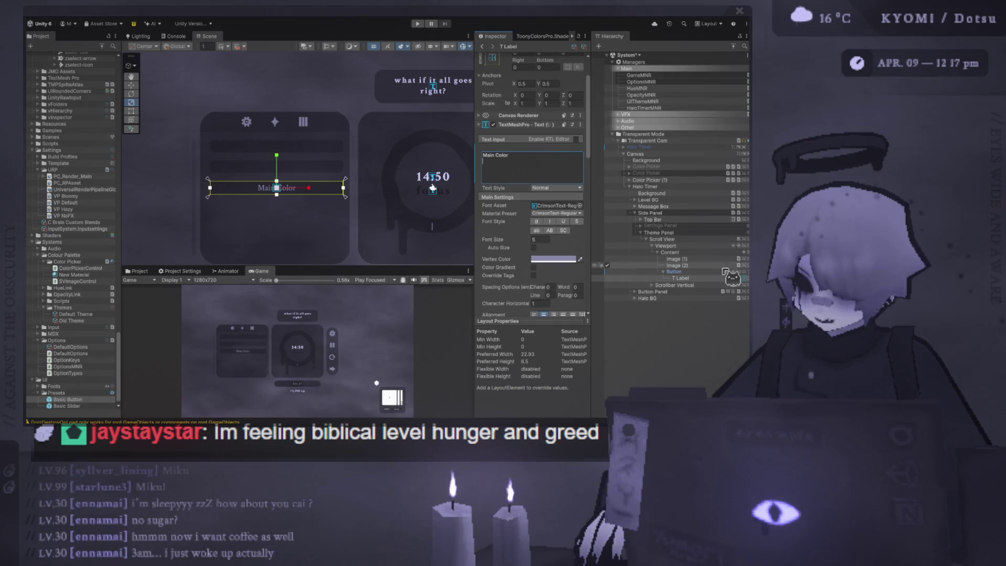
pyautogui.moveTo(419, 202)
pyautogui.mouseDown()
pyautogui.moveTo(399, 213)
pyautogui.moveTo(443, 183)
pyautogui.mouseUp()
# Duplicate the Main Color button and relabel the copy 'Text Color'
pyautogui.hotkey('ctrl', 'd')
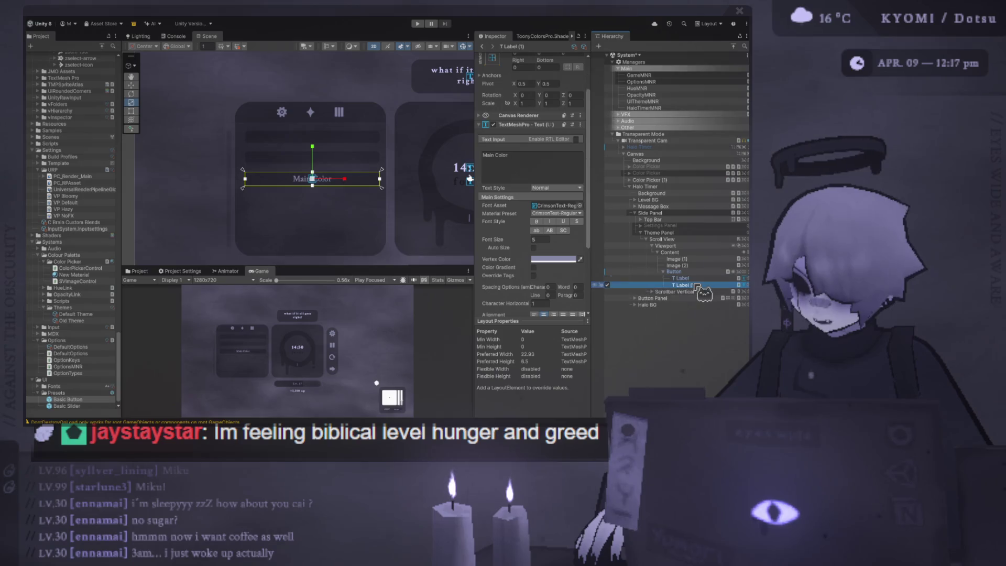
pyautogui.hotkey('ctrl', 'z')
pyautogui.click(681, 271)
pyautogui.hotkey('ctrl', 'd')
pyautogui.click(664, 284)
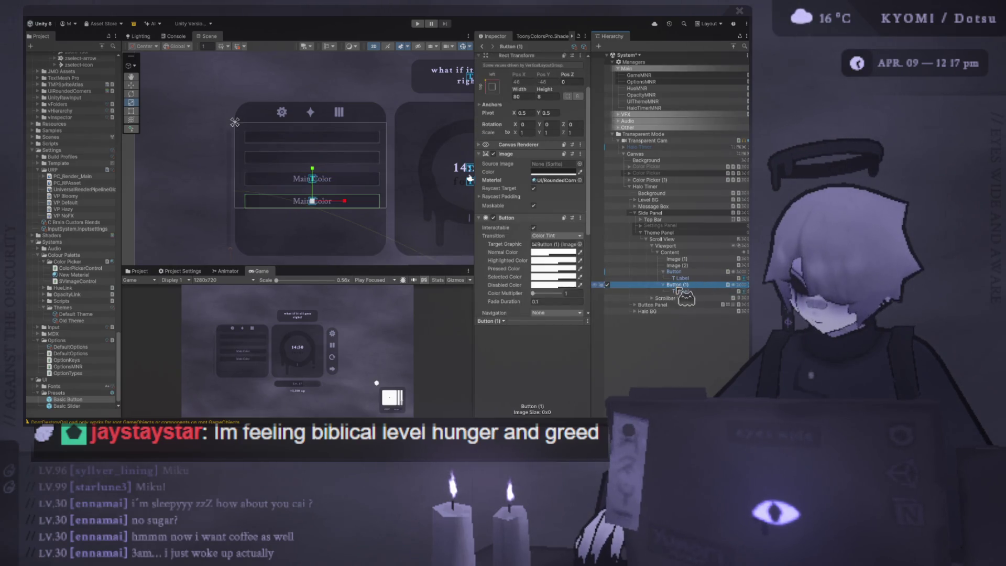
pyautogui.click(681, 291)
pyautogui.click(519, 162)
pyautogui.hotkey('ctrl', 'a')
pyautogui.press('BackSpace')
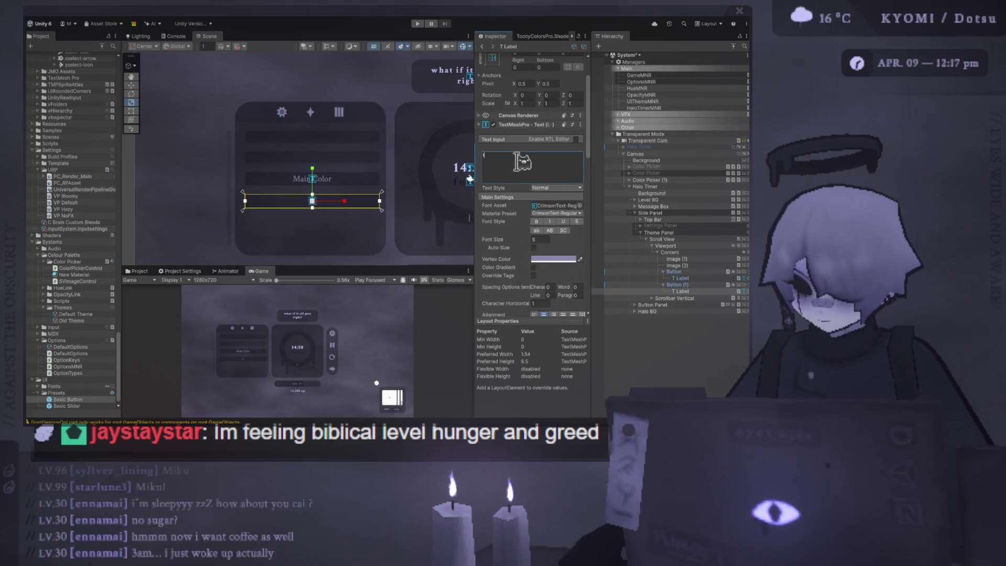
pyautogui.write('Text Color')
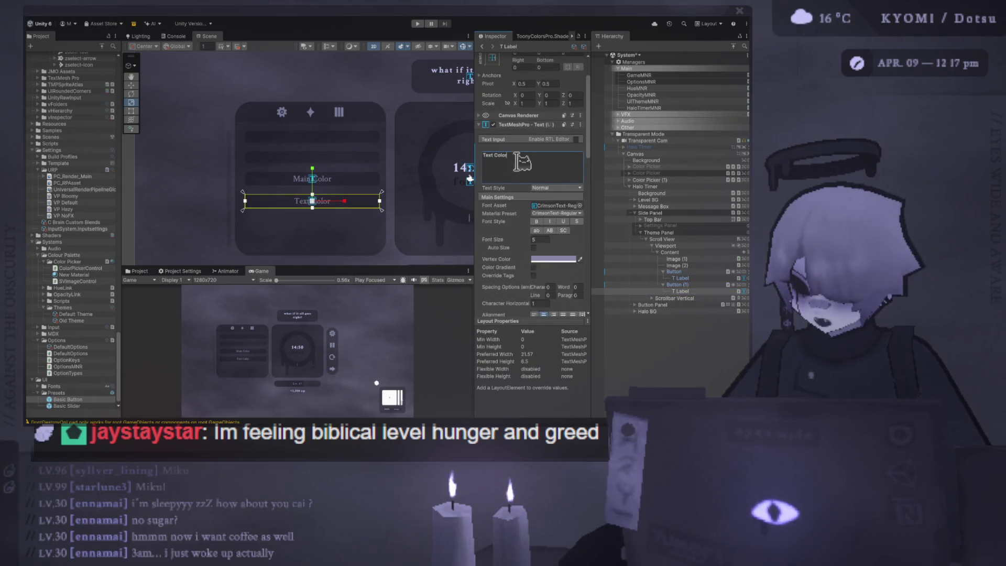
# Duplicate the Text Color button and relabel the third copy 'Subtext'
pyautogui.click(685, 285)
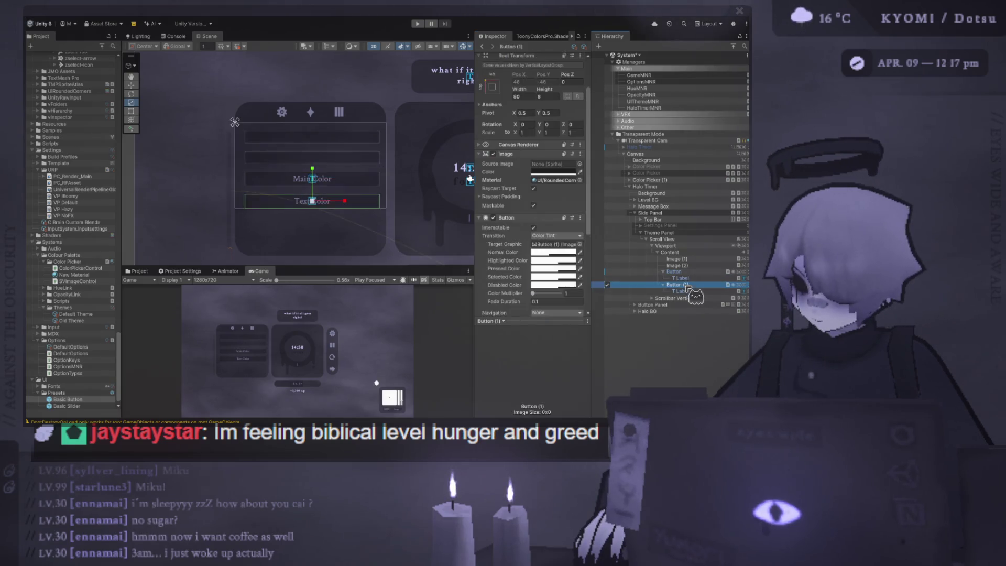
pyautogui.hotkey('ctrl', 'd')
pyautogui.click(663, 297)
pyautogui.click(682, 304)
pyautogui.click(560, 176)
pyautogui.hotkey('ctrl', 'a')
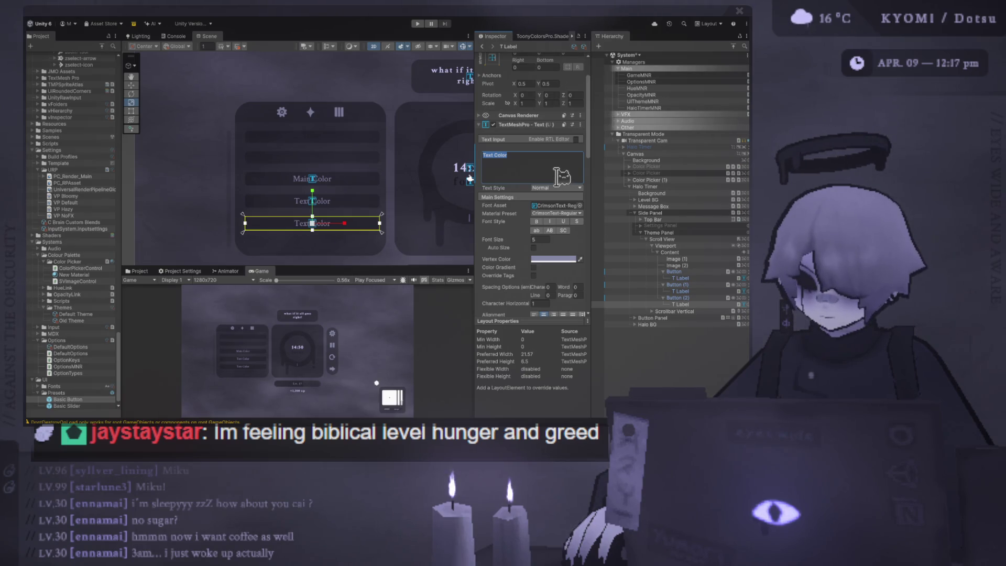
pyautogui.write('Subtext')
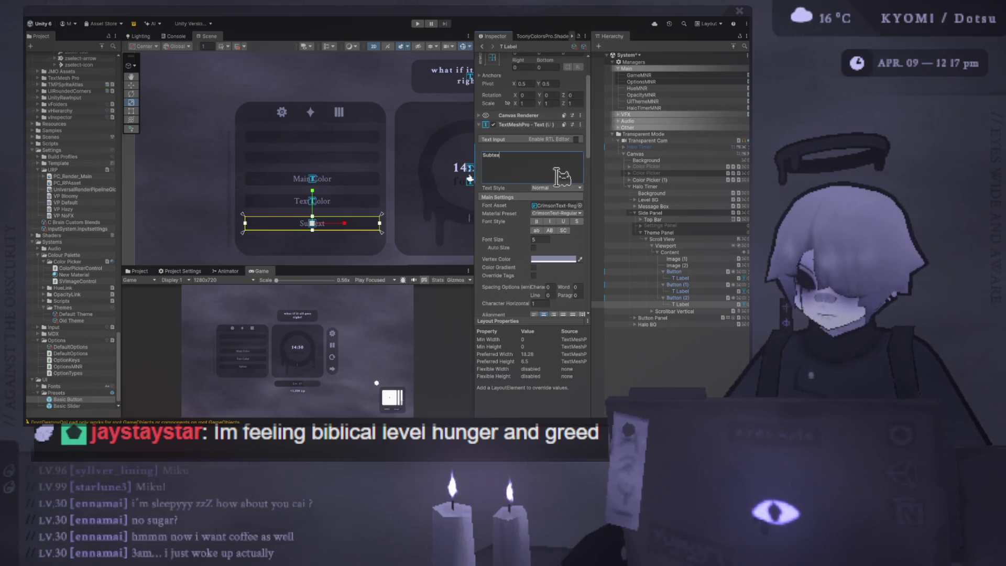
pyautogui.click(344, 295)
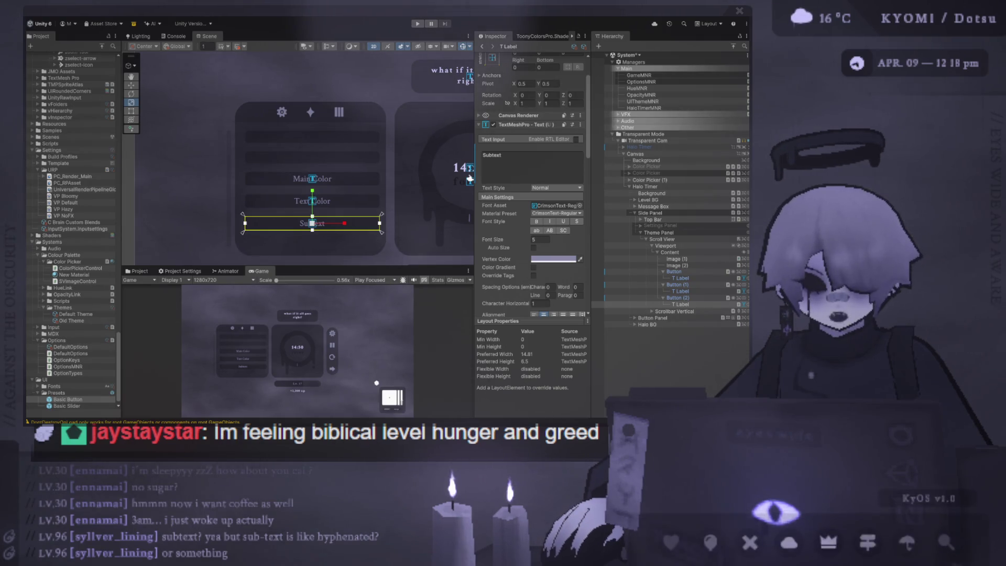
# Enlarge the Game view, then pan and zoom the Scene view around the clock panel
pyautogui.scroll(1, 309, 234)
pyautogui.scroll(2, 309, 233)
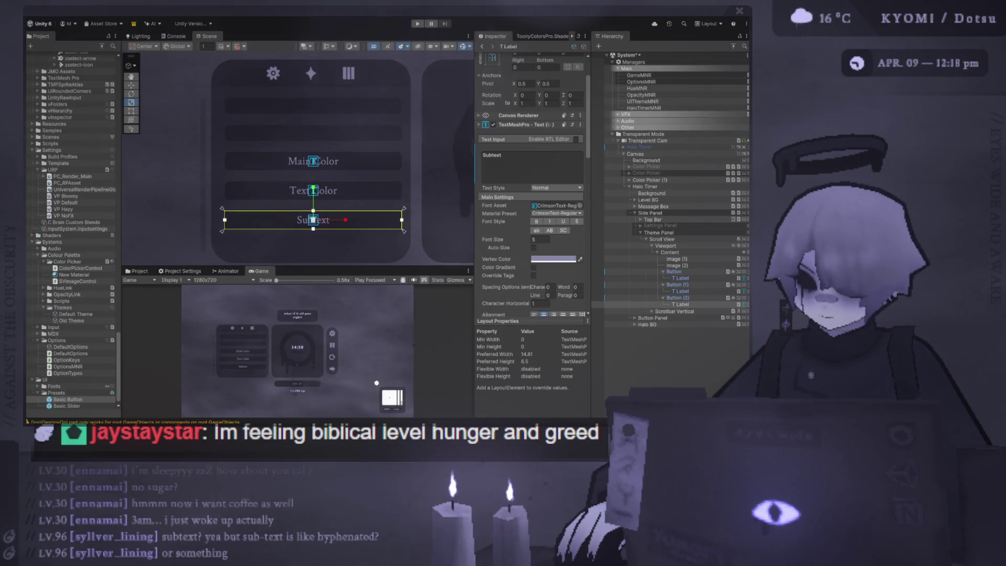
pyautogui.moveTo(338, 267); pyautogui.dragTo(338, 238)
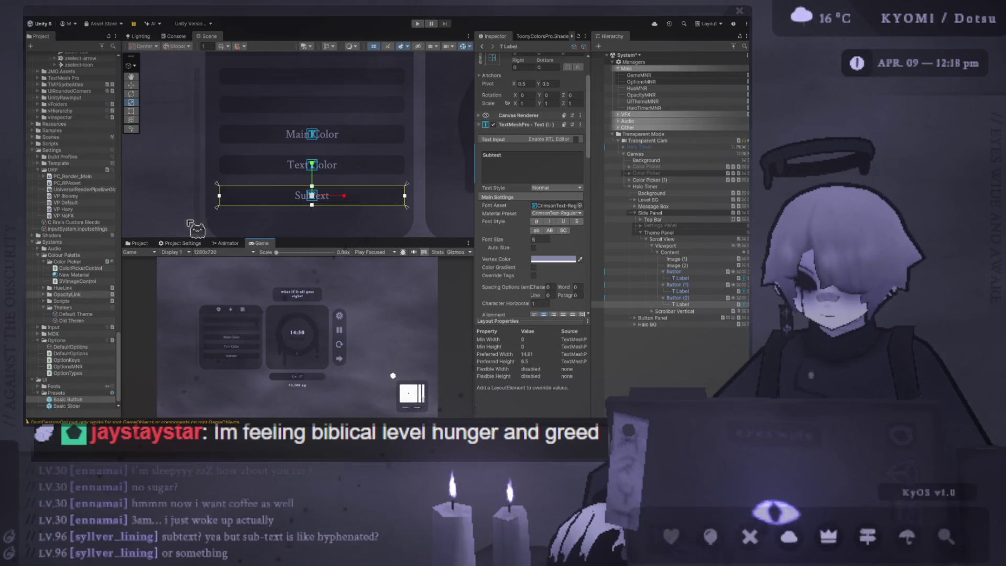
pyautogui.moveTo(300, 153); pyautogui.dragTo(211, 205)
pyautogui.scroll(-3, 254, 166)
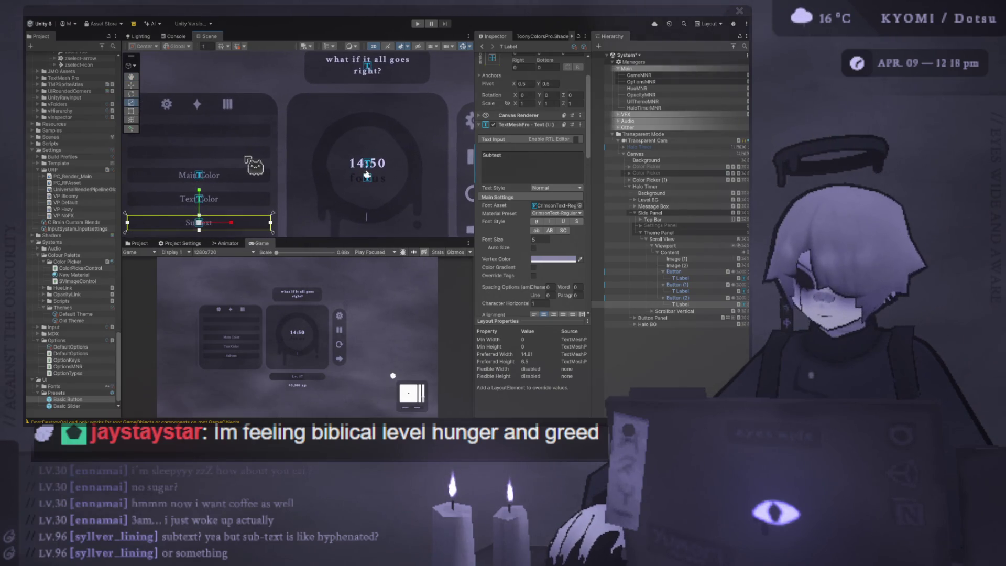
pyautogui.scroll(-2, 262, 157)
pyautogui.scroll(3, 292, 117)
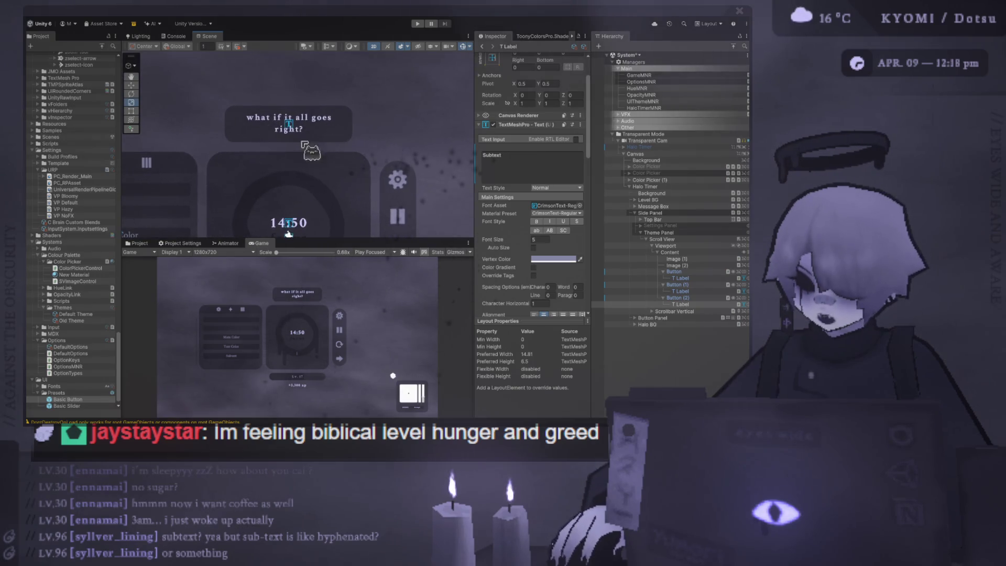
pyautogui.scroll(-5, 311, 151)
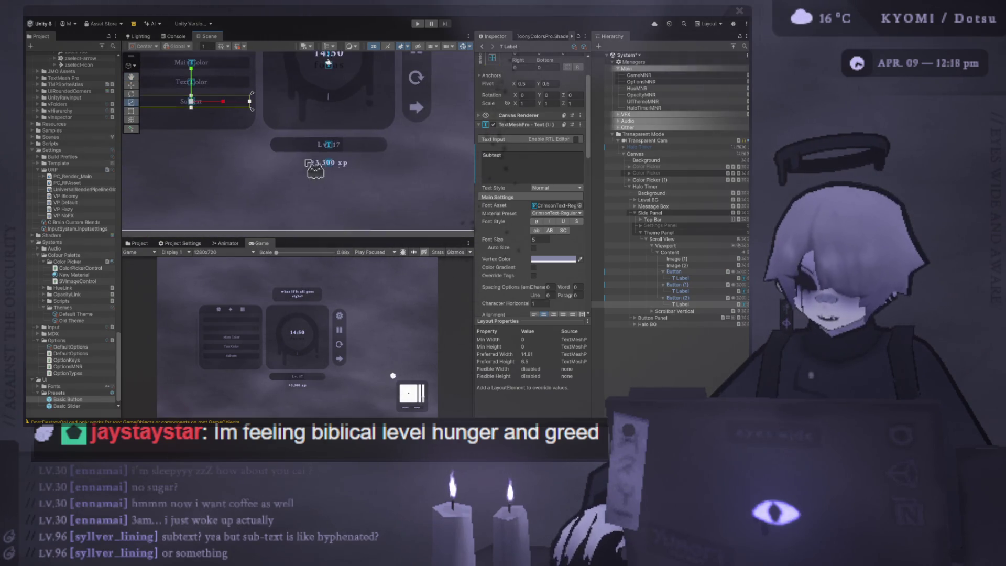
pyautogui.scroll(6, 317, 164)
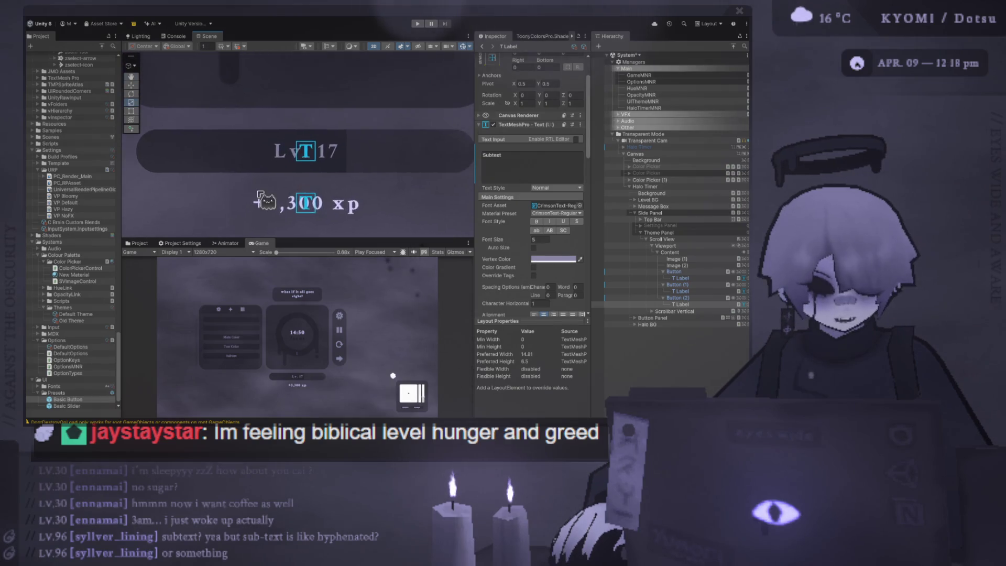
pyautogui.scroll(-3, 310, 167)
pyautogui.scroll(3, 360, 170)
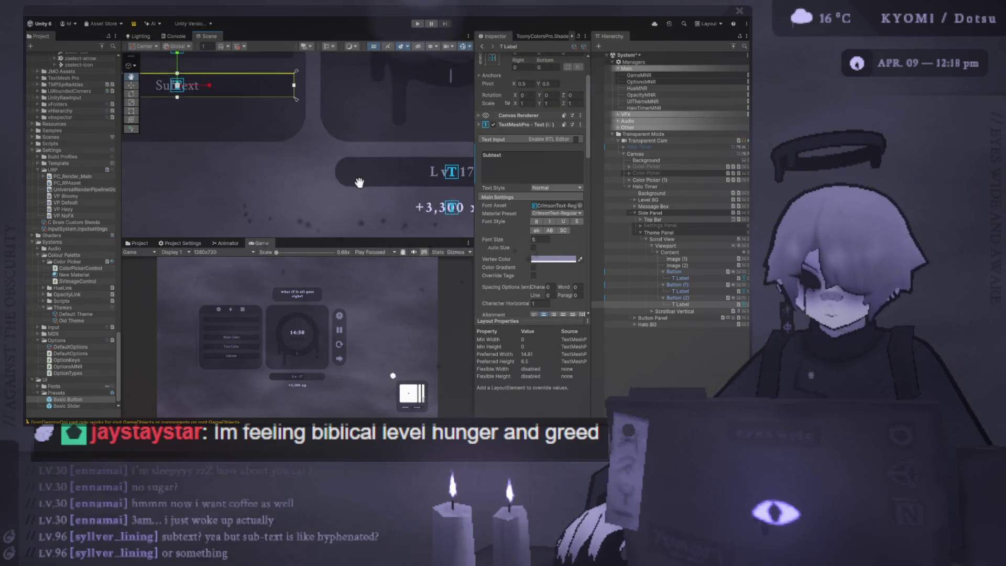
# Change the second button's label from 'Text Color' to 'Primary Text Color'
pyautogui.moveTo(271, 143); pyautogui.dragTo(330, 197)
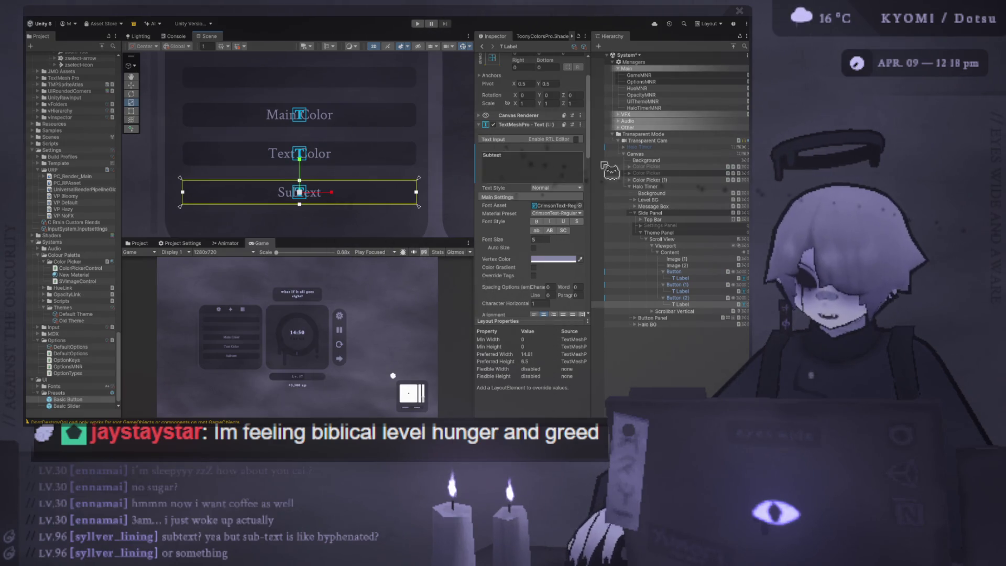
pyautogui.click(715, 285)
pyautogui.click(702, 297)
pyautogui.click(701, 291)
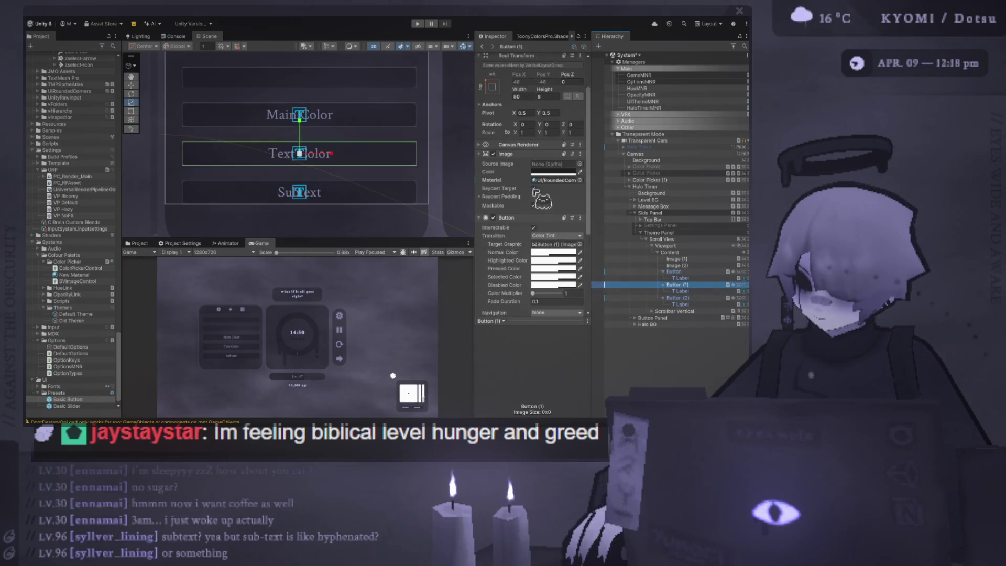
pyautogui.click(536, 168)
pyautogui.hotkey('ctrl', 'a')
pyautogui.write('Prima')
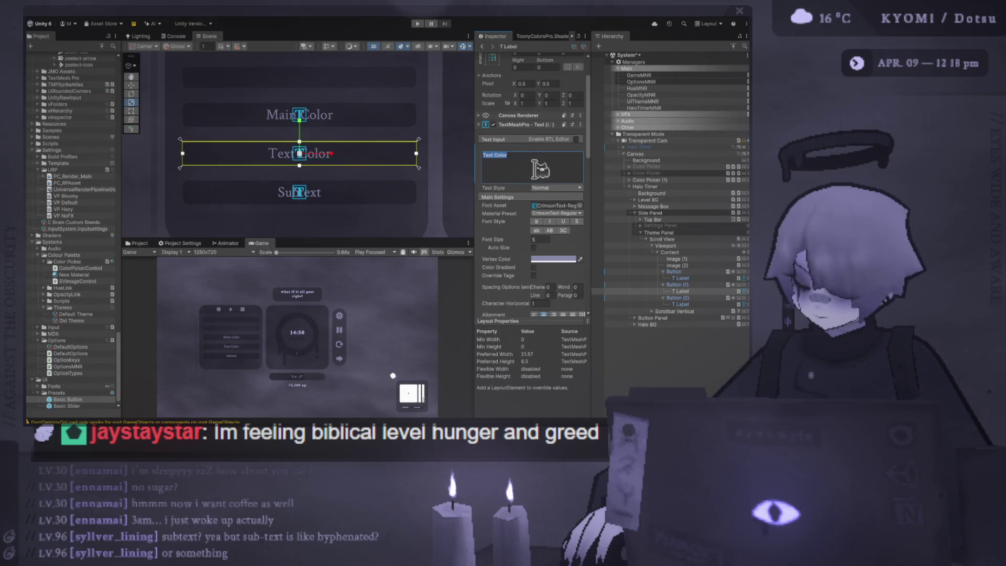
pyautogui.write('ry')
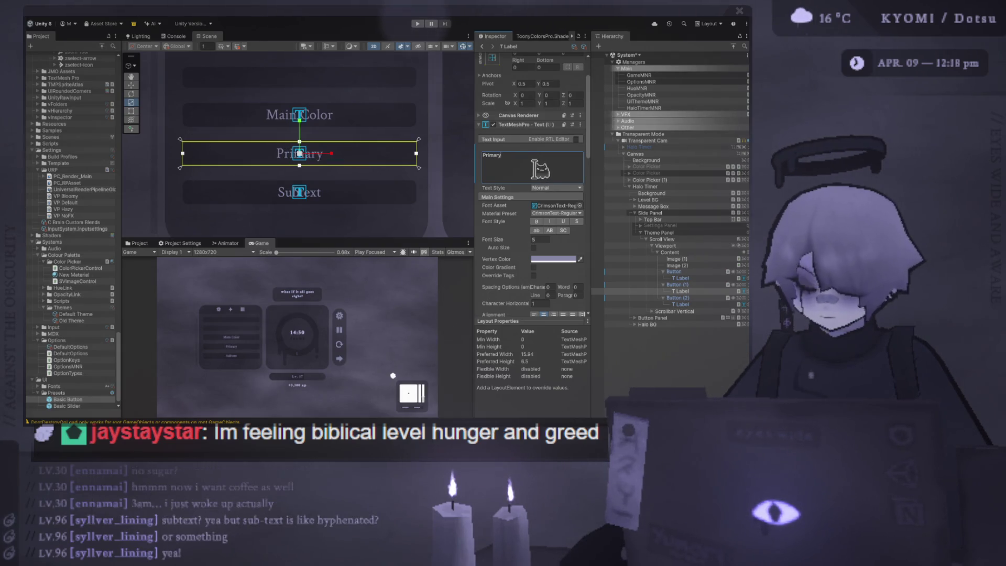
pyautogui.write(' Tex')
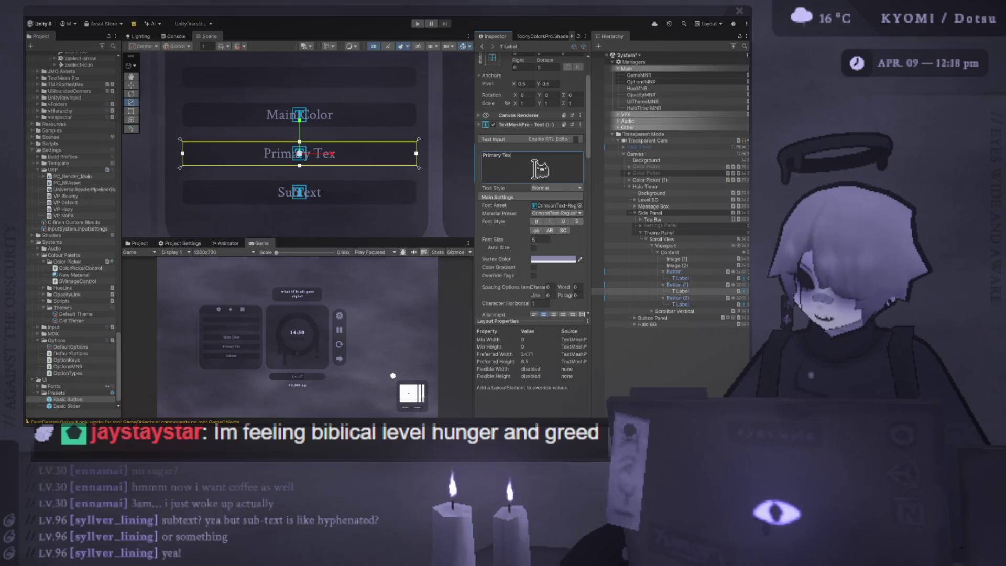
pyautogui.write('t Color')
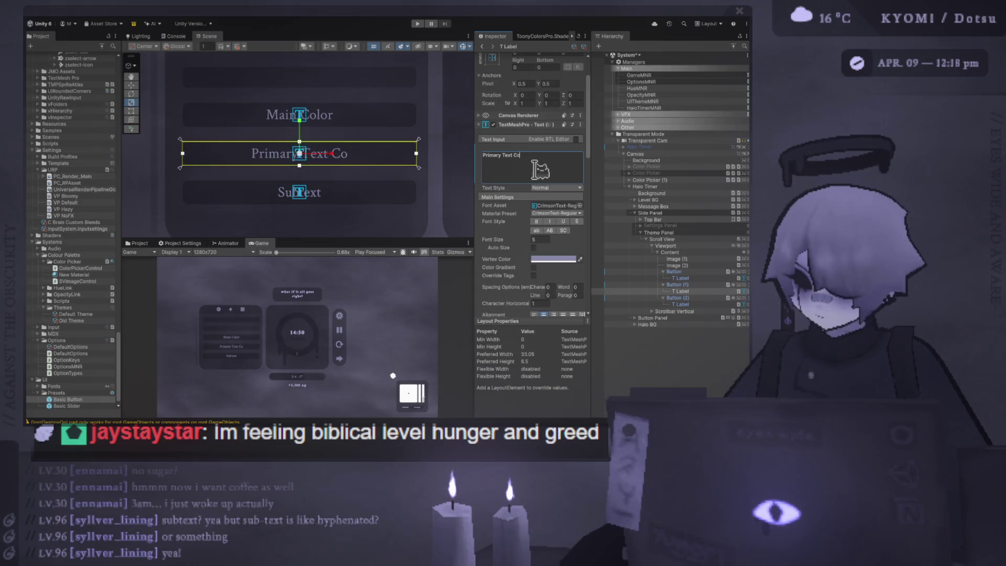
# Paste 'Primary Text Color' into the third label and change 'Primary' to 'Secondary'
pyautogui.click(705, 305)
pyautogui.click(493, 157)
pyautogui.hotkey('ctrl', 'a')
pyautogui.write('Primary Text Color')
pyautogui.doubleClick(493, 155)
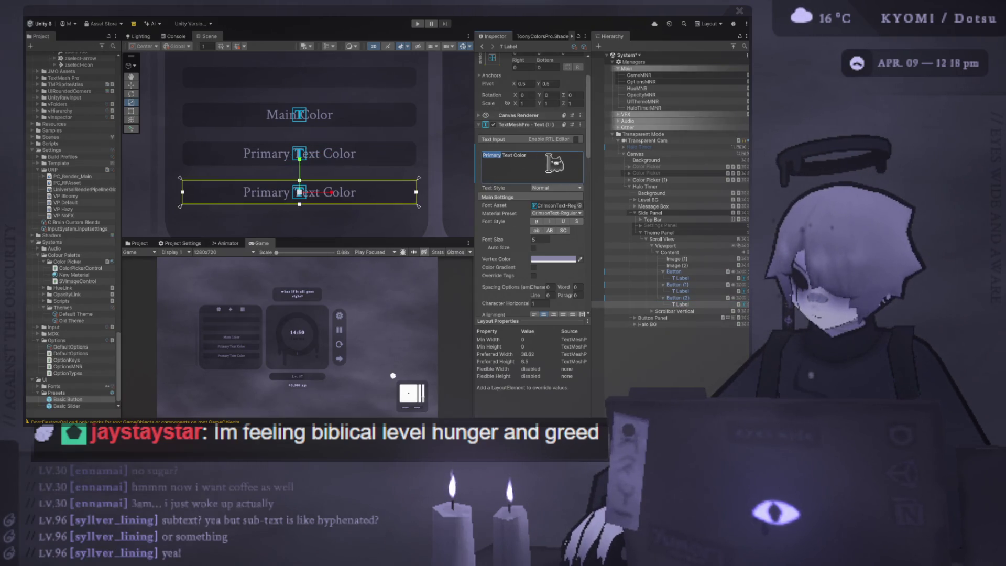
pyautogui.write('Secondary')
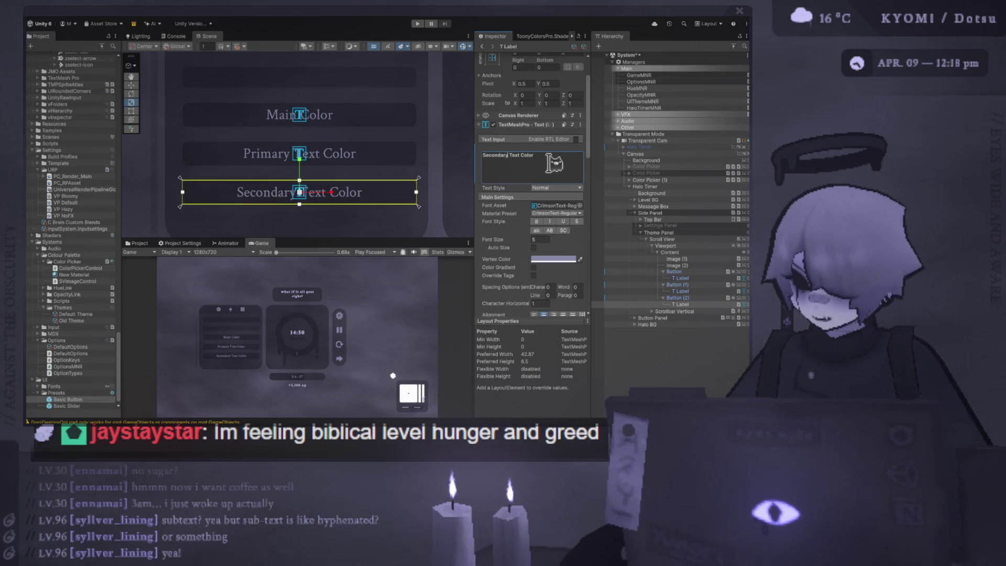
pyautogui.scroll(-3, 378, 218)
pyautogui.click(198, 192)
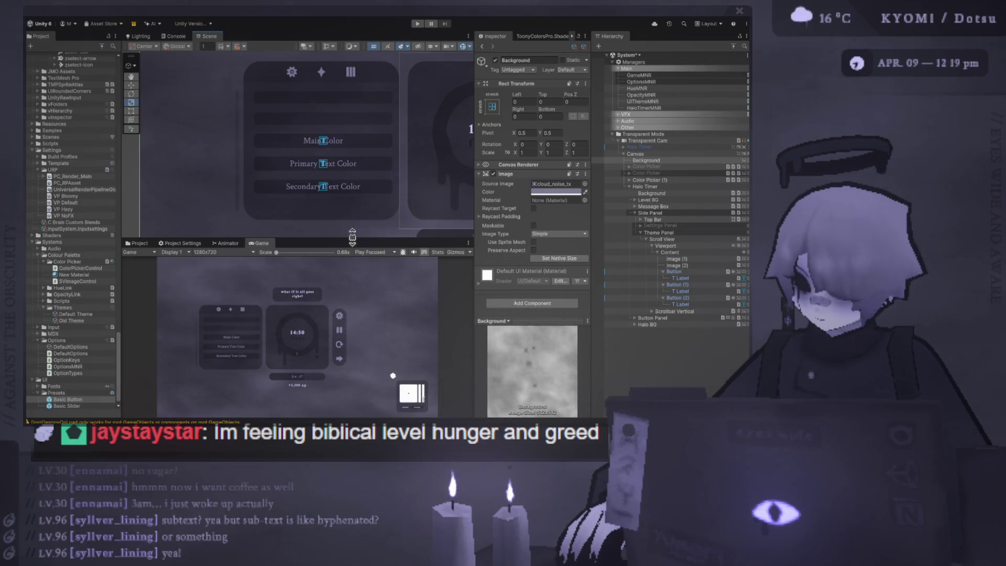
# Replace the first button label's 'Main Color' text with 'Halo Color' and frame it
pyautogui.moveTo(352, 236); pyautogui.dragTo(336, 113)
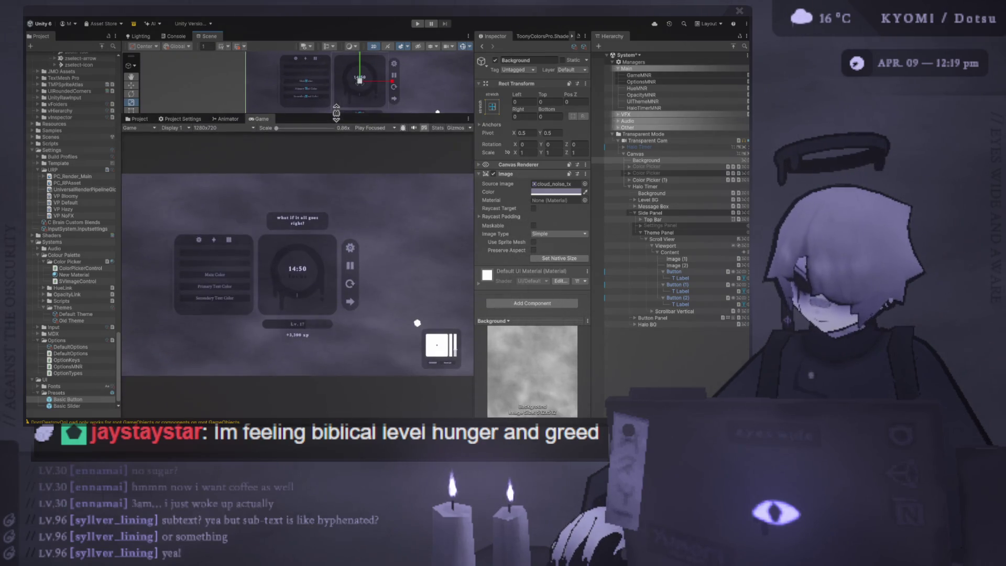
pyautogui.moveTo(336, 112); pyautogui.dragTo(351, 256)
pyautogui.click(330, 152)
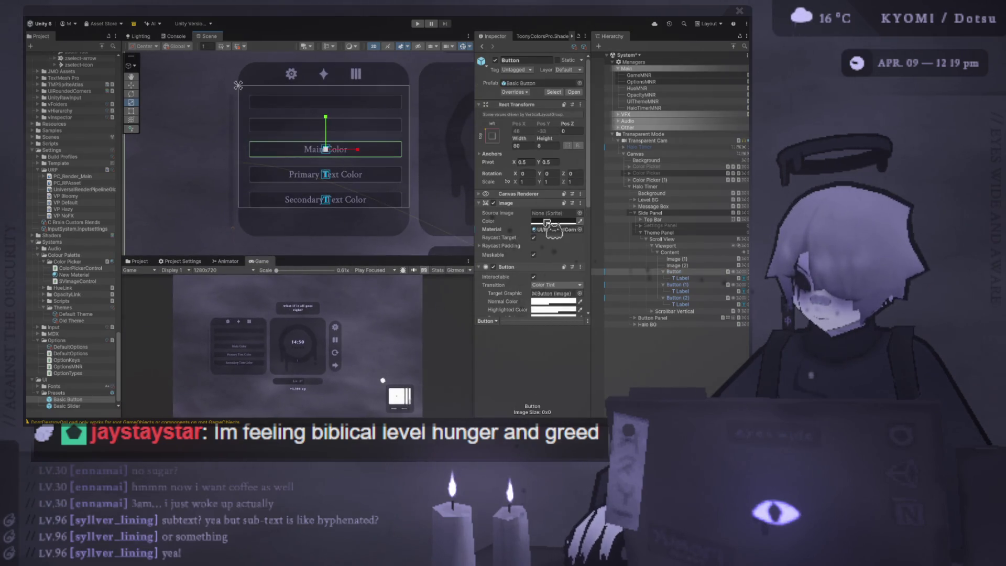
pyautogui.click(702, 278)
pyautogui.click(529, 209)
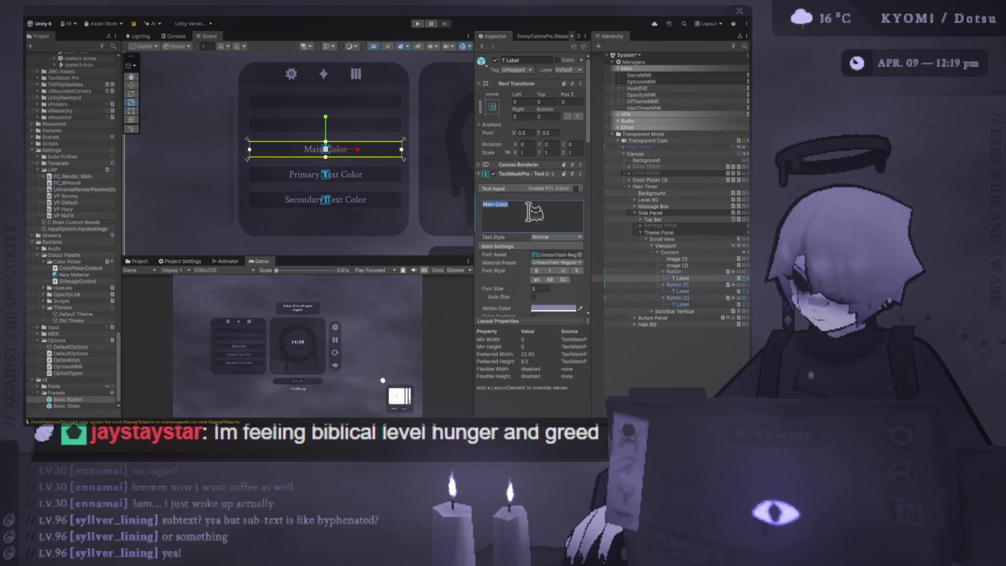
pyautogui.write('Halo Color')
pyautogui.moveTo(374, 258)
pyautogui.mouseDown()
pyautogui.moveTo(362, 133)
pyautogui.moveTo(390, 216)
pyautogui.moveTo(391, 318)
pyautogui.mouseUp()
pyautogui.press('f')
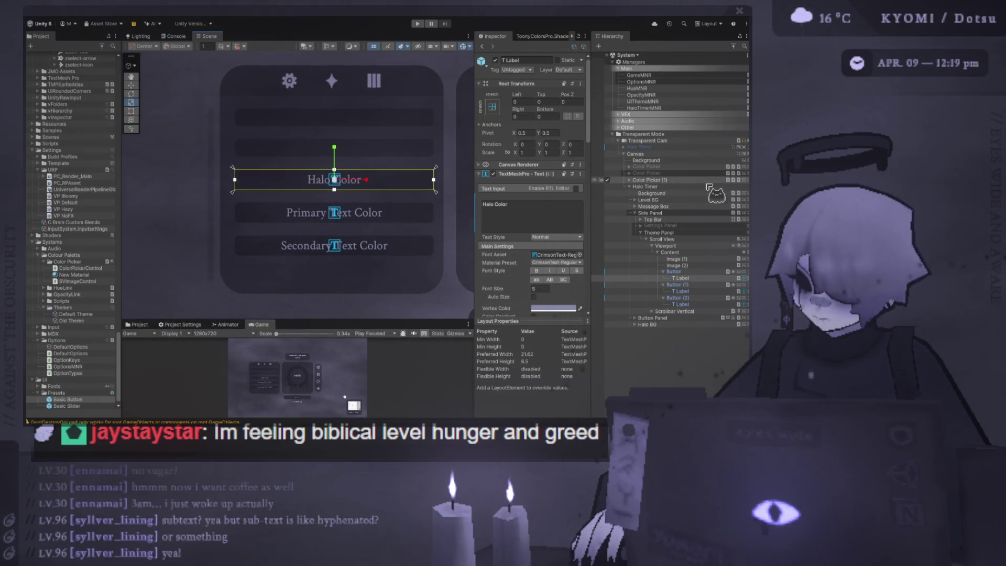
# Rename the first two button objects to 'Halo C Button' and 'Primary T Button'
pyautogui.click(698, 273)
pyautogui.click(697, 273)
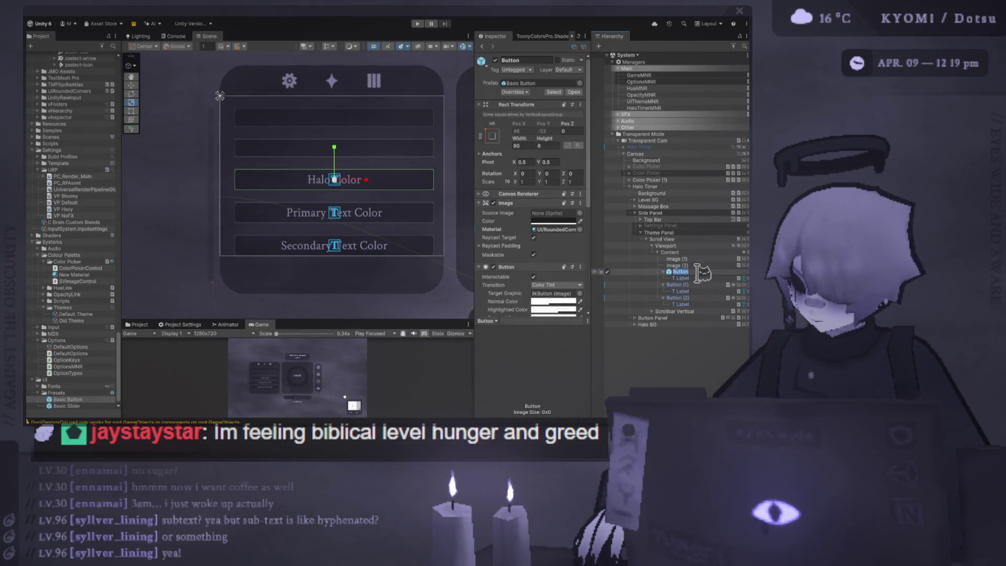
pyautogui.press('Escape')
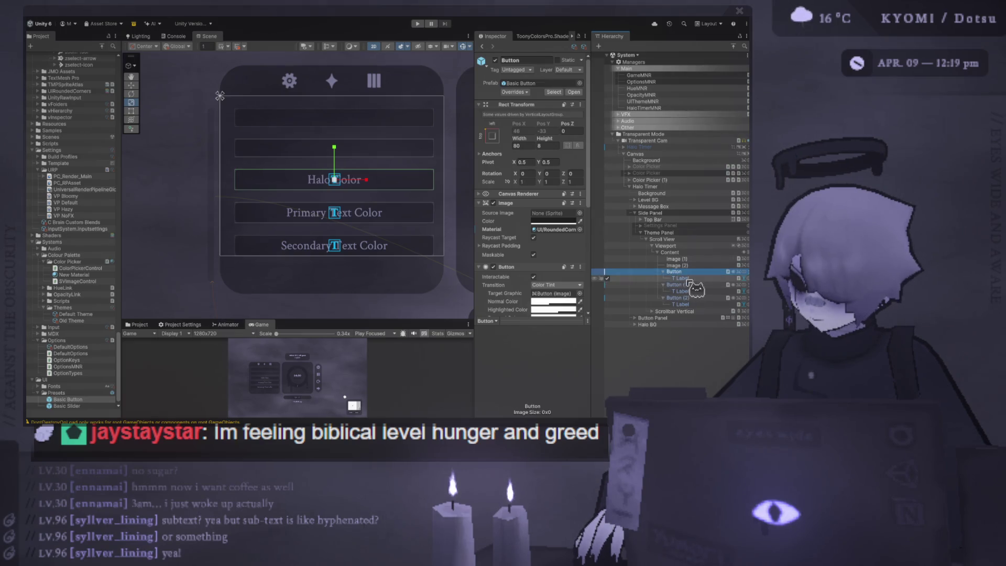
pyautogui.click(692, 272)
pyautogui.write('Halo')
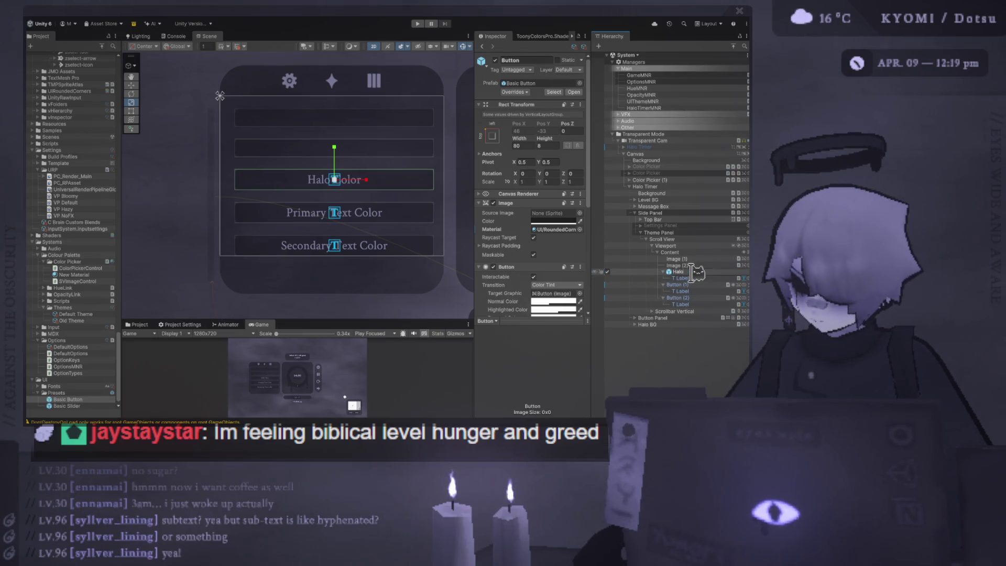
pyautogui.write(' C Button')
pyautogui.press('Return')
pyautogui.click(678, 284)
pyautogui.click(679, 285)
pyautogui.write('Primary T B')
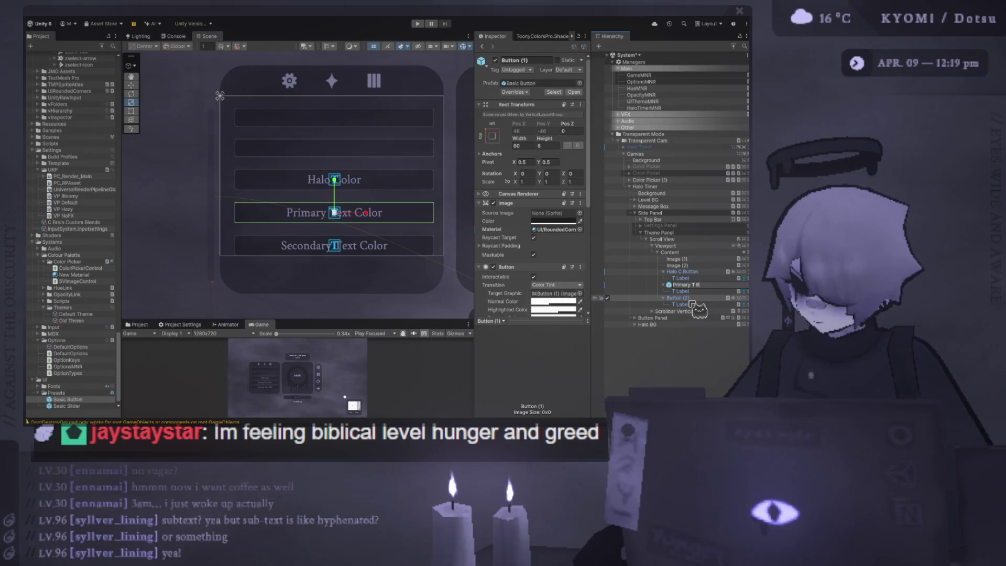
# Rename the third button object to 'Secondary T button', fixing a typo
pyautogui.click(692, 298)
pyautogui.click(692, 297)
pyautogui.write('Second')
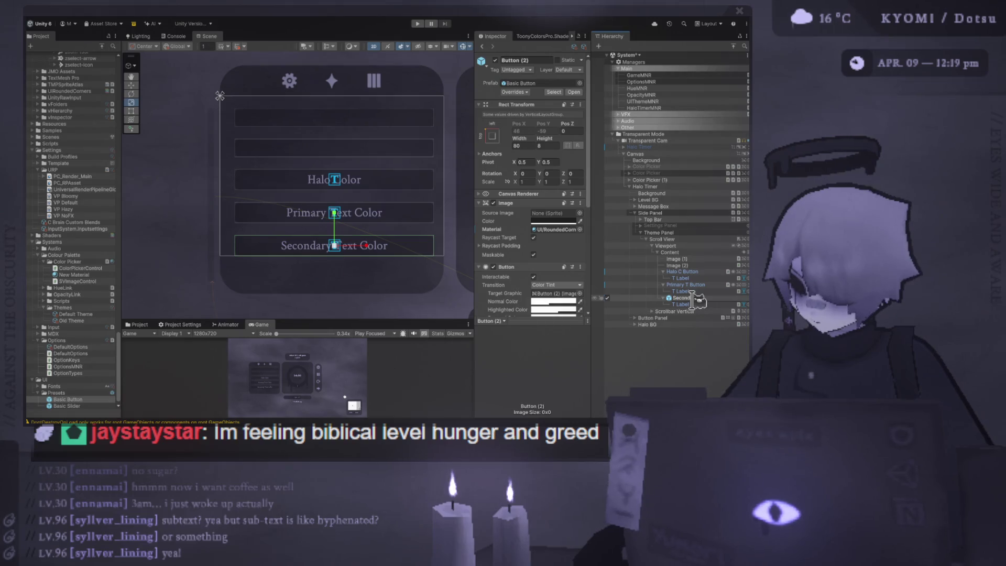
pyautogui.write('tton')
pyautogui.press('Return')
pyautogui.click(702, 297)
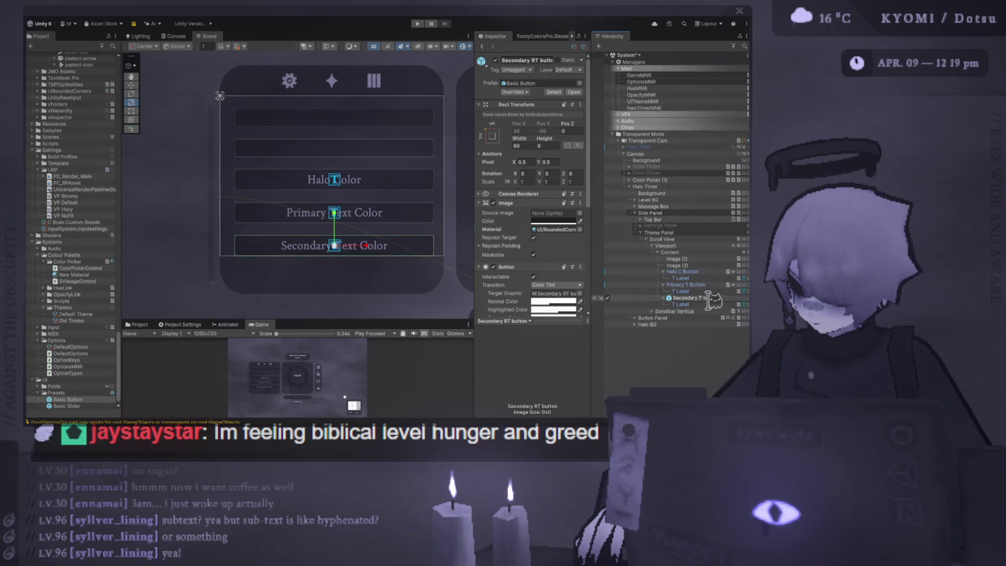
pyautogui.press('BackSpace')
pyautogui.press('Return')
# Collapse the three buttons' children and select the Settings Panel's Opacity Slider
pyautogui.click(664, 285)
pyautogui.click(664, 291)
pyautogui.click(663, 272)
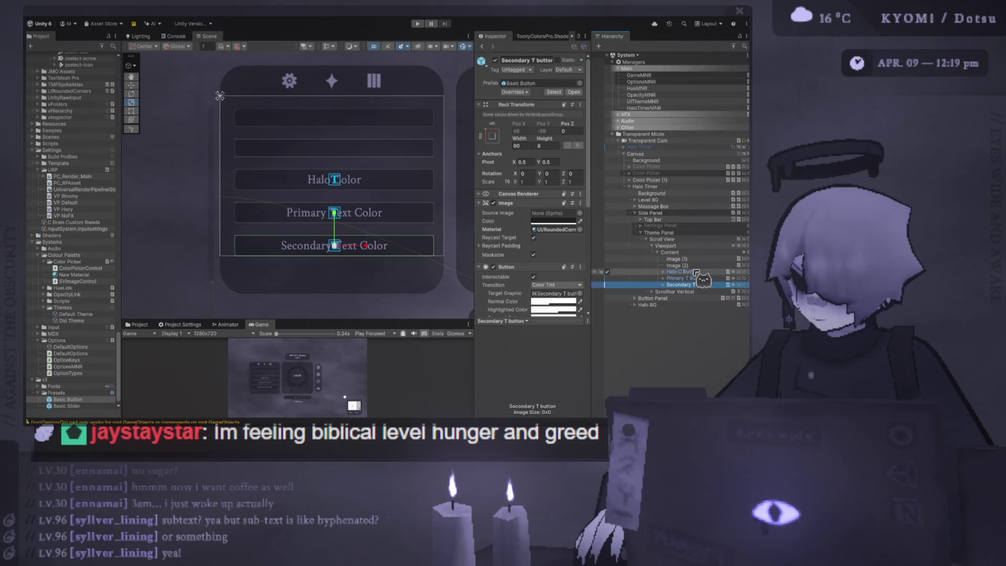
pyautogui.click(640, 225)
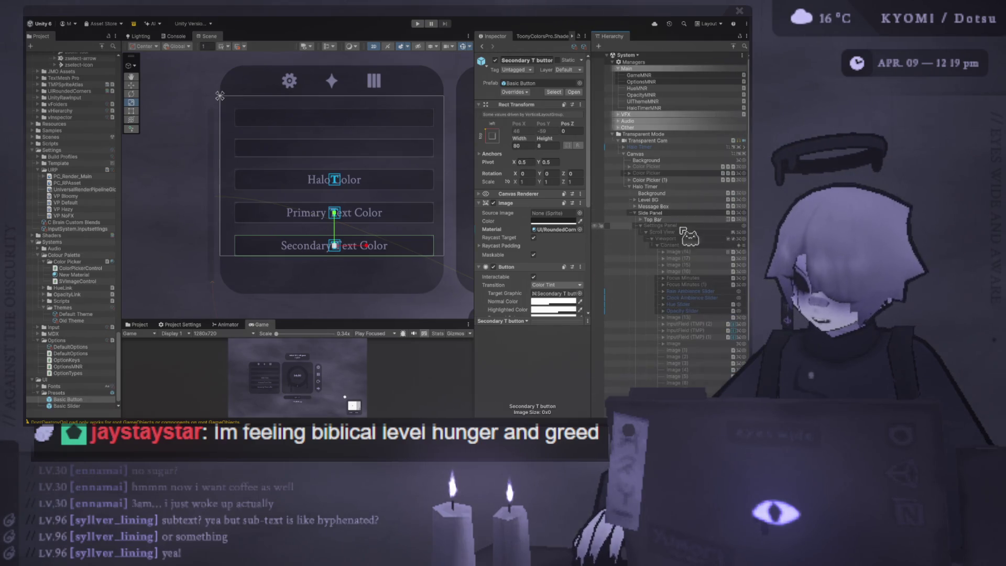
pyautogui.click(702, 311)
pyautogui.scroll(-3, 702, 294)
# Duplicate the Opacity Slider and move the copy into the Theme Panel content
pyautogui.hotkey('ctrl', 'd')
pyautogui.moveTo(620, 236)
pyautogui.mouseDown()
pyautogui.moveTo(703, 231)
pyautogui.moveTo(609, 388)
pyautogui.mouseUp()
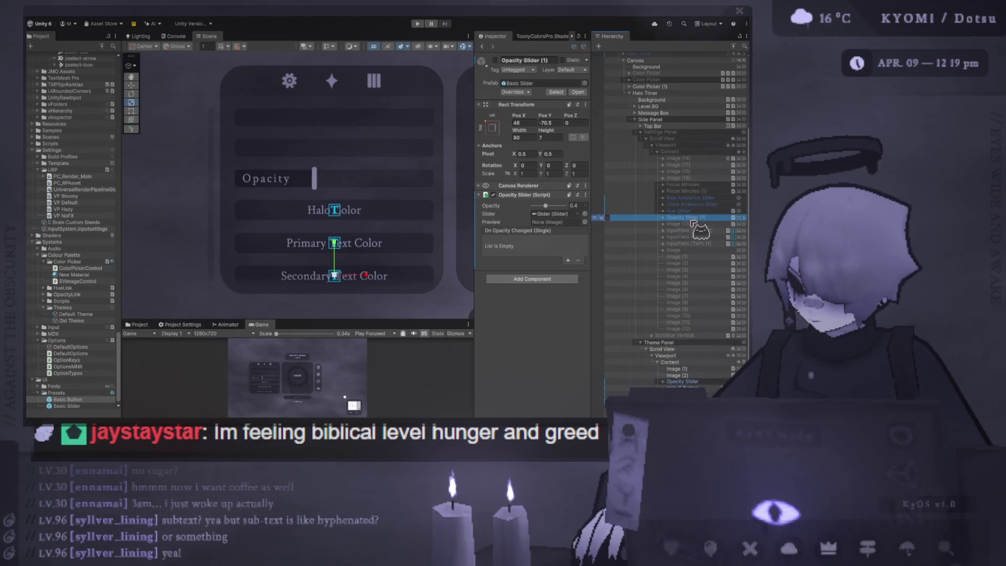
pyautogui.click(658, 152)
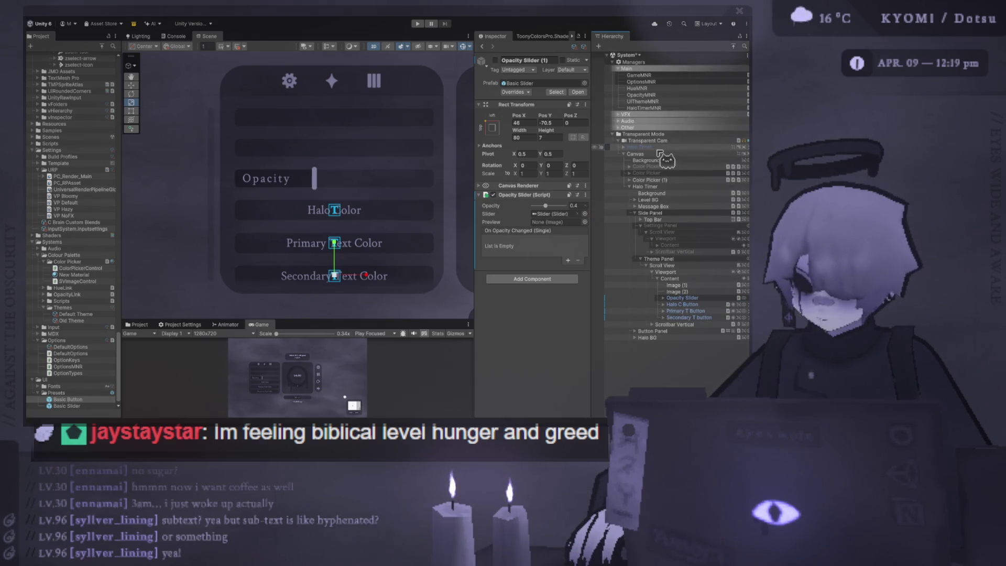
# Size the new Opacity Slider to 80 by 8, checking its Background, Slider and label children
pyautogui.click(681, 298)
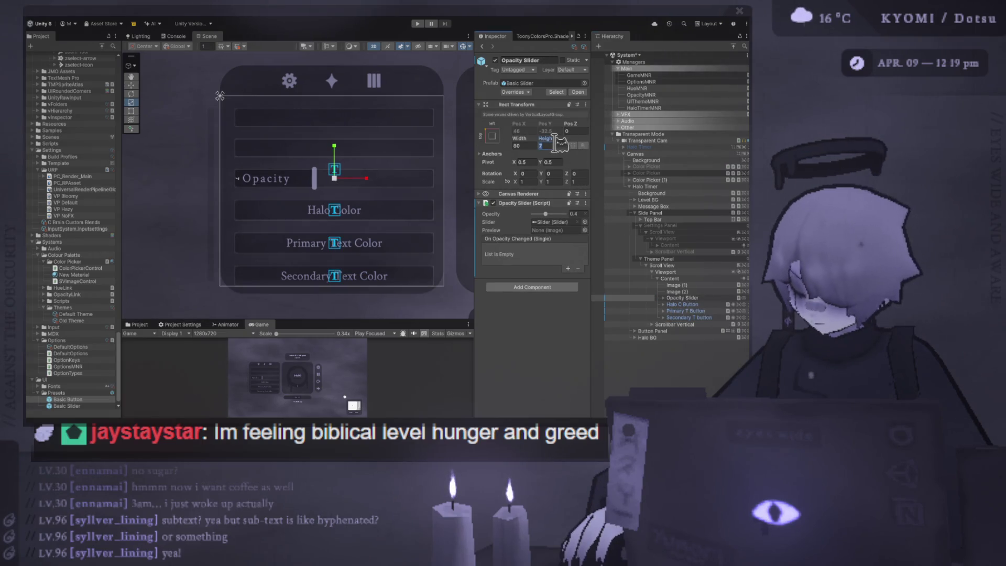
pyautogui.write('8')
pyautogui.click(681, 304)
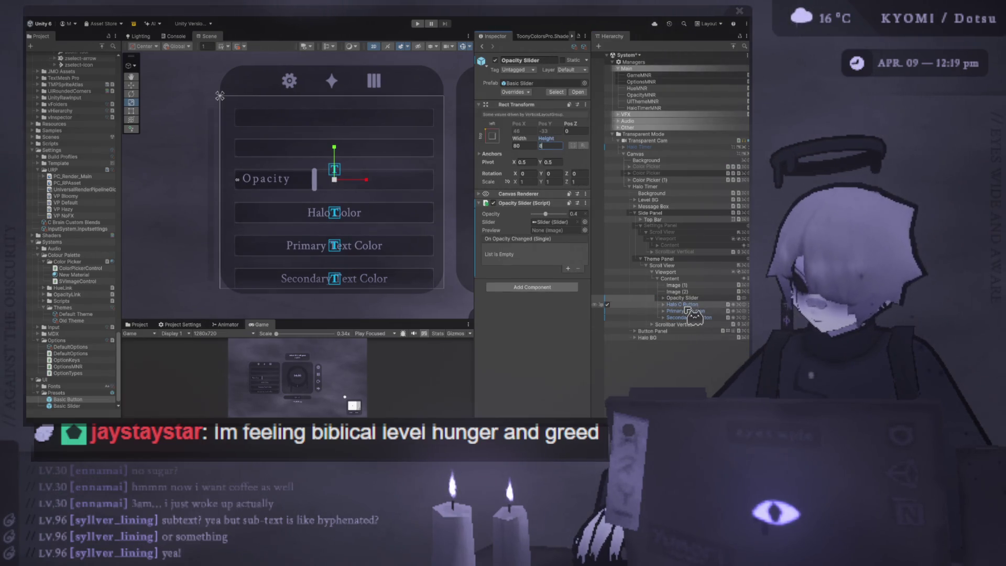
pyautogui.click(681, 298)
pyautogui.click(663, 298)
pyautogui.click(692, 305)
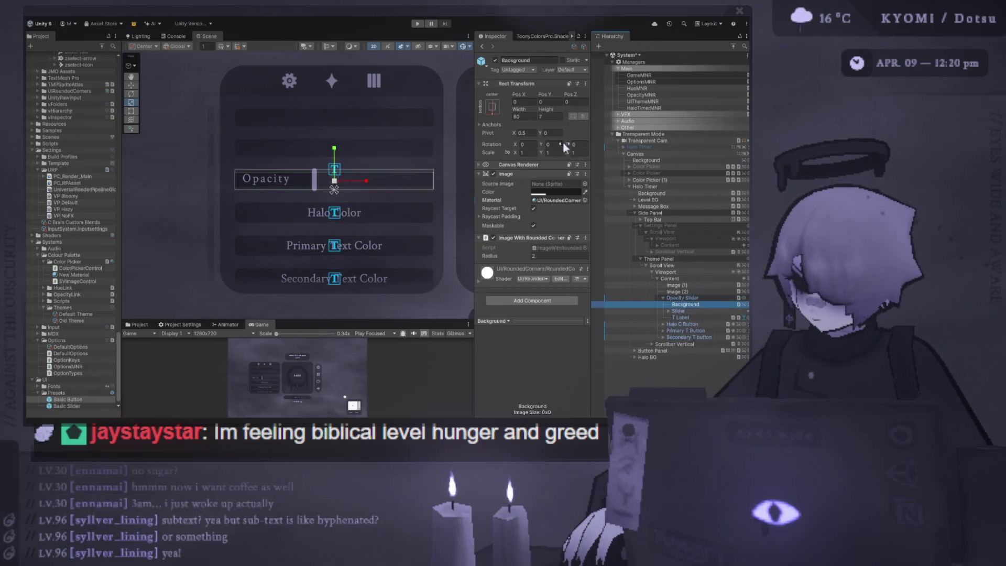
pyautogui.click(551, 116)
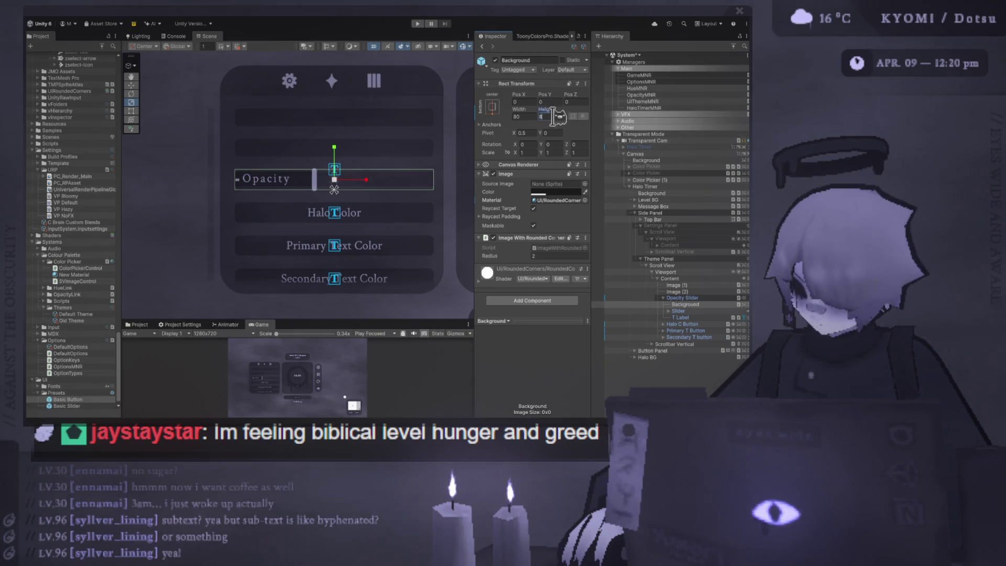
pyautogui.click(678, 312)
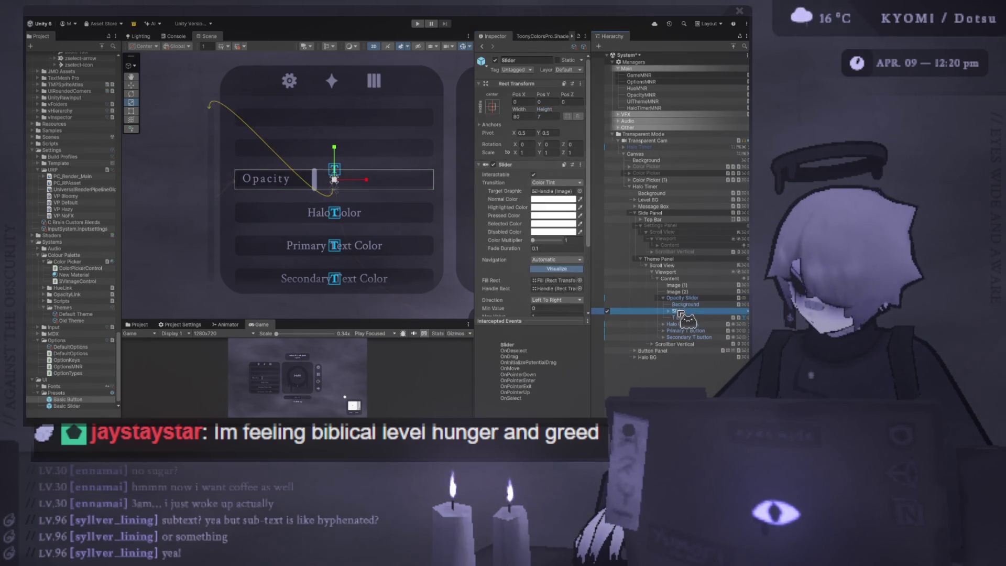
pyautogui.click(699, 319)
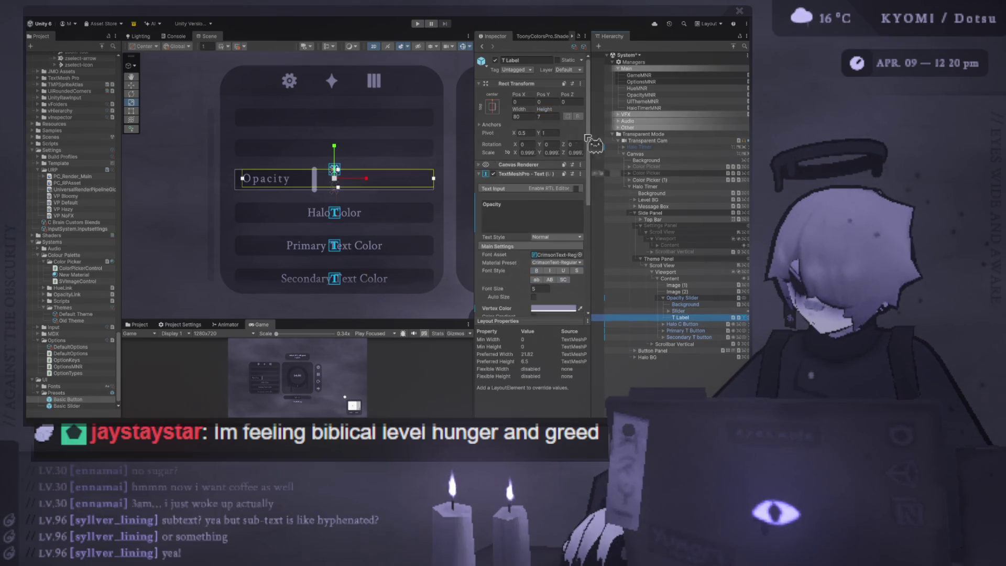
# Delete the two empty Image bars above Halo Color
pyautogui.scroll(-2, 426, 201)
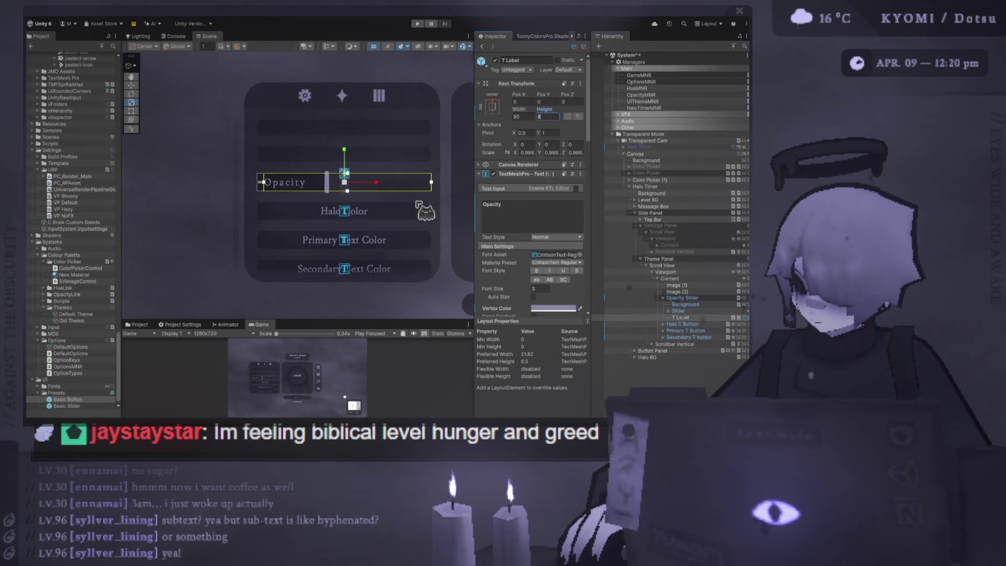
pyautogui.click(676, 285)
pyautogui.keyDown('shift'); pyautogui.click(676, 291); pyautogui.keyUp('shift')
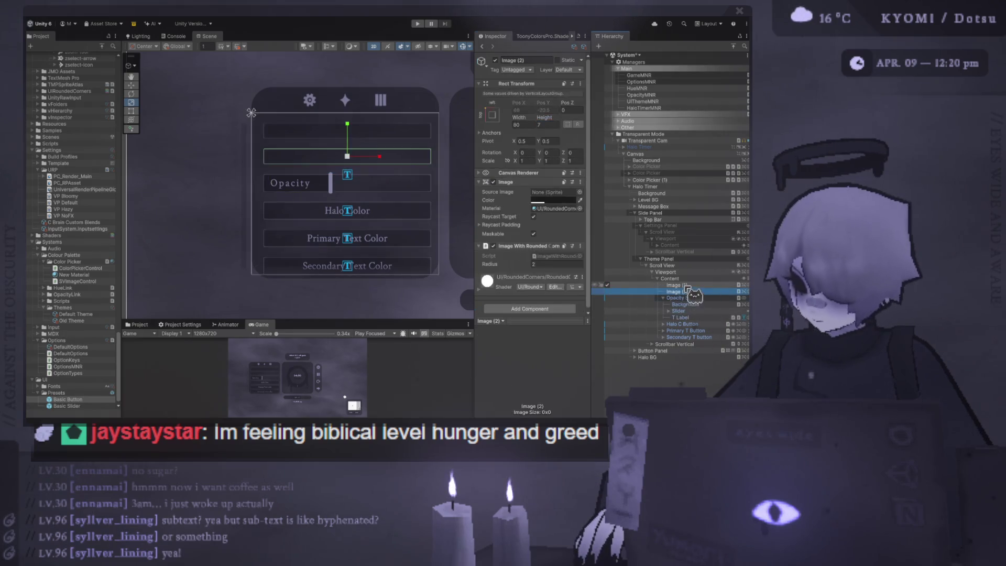
pyautogui.press('Delete')
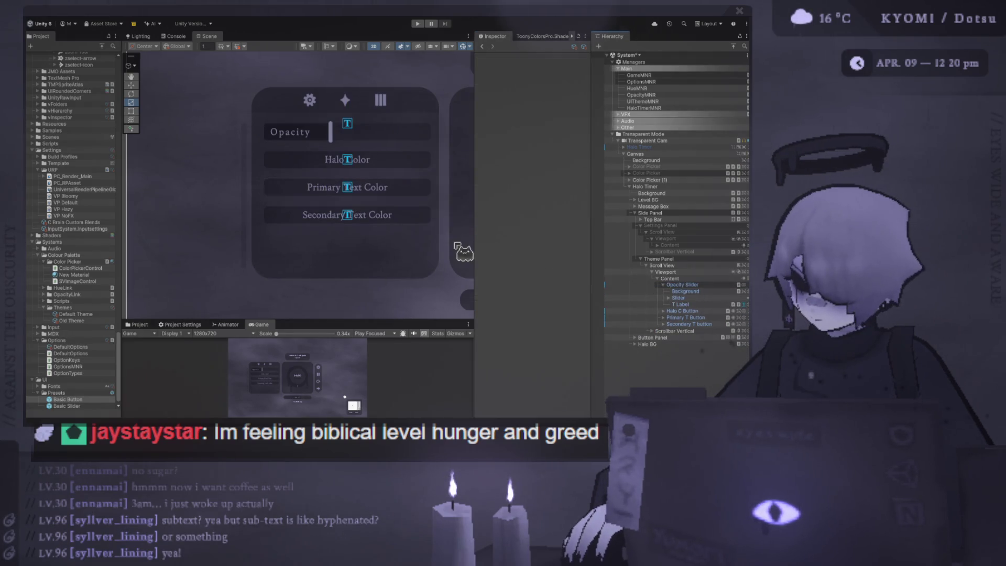
# Undo the deletion to restore Image (1), an 80 by 7 bar above the Opacity Slider
pyautogui.hotkey('ctrl', 'z')
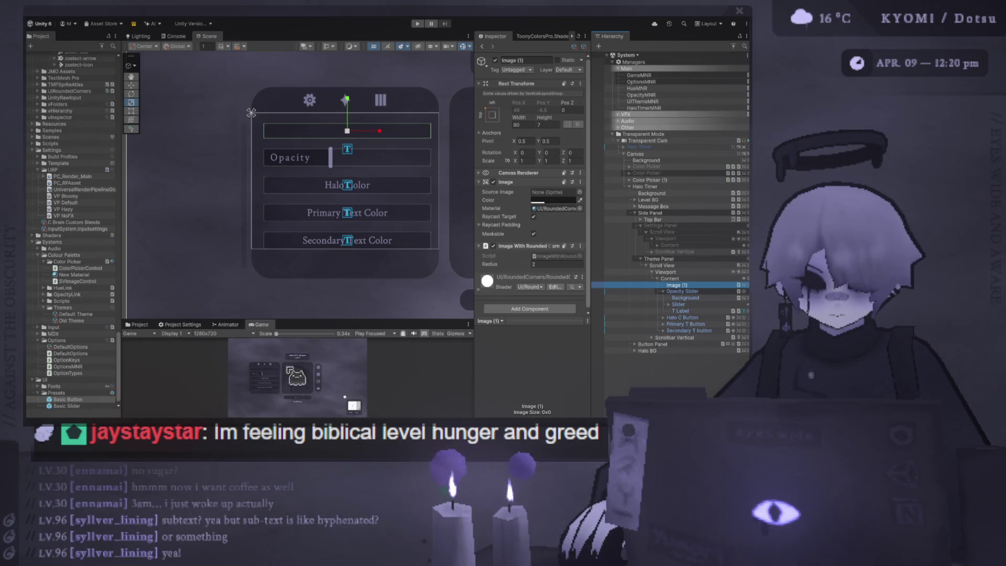
pyautogui.click(674, 285)
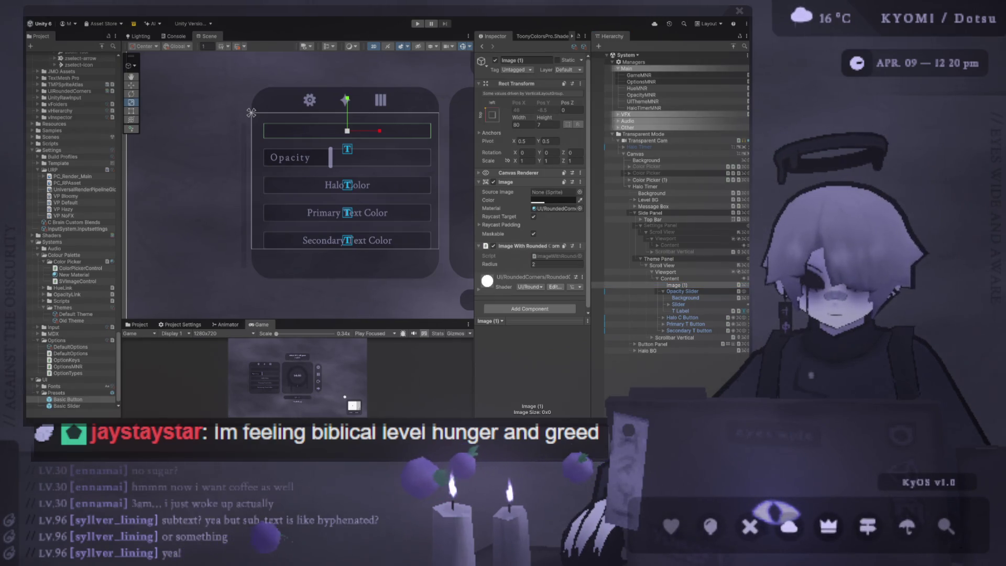